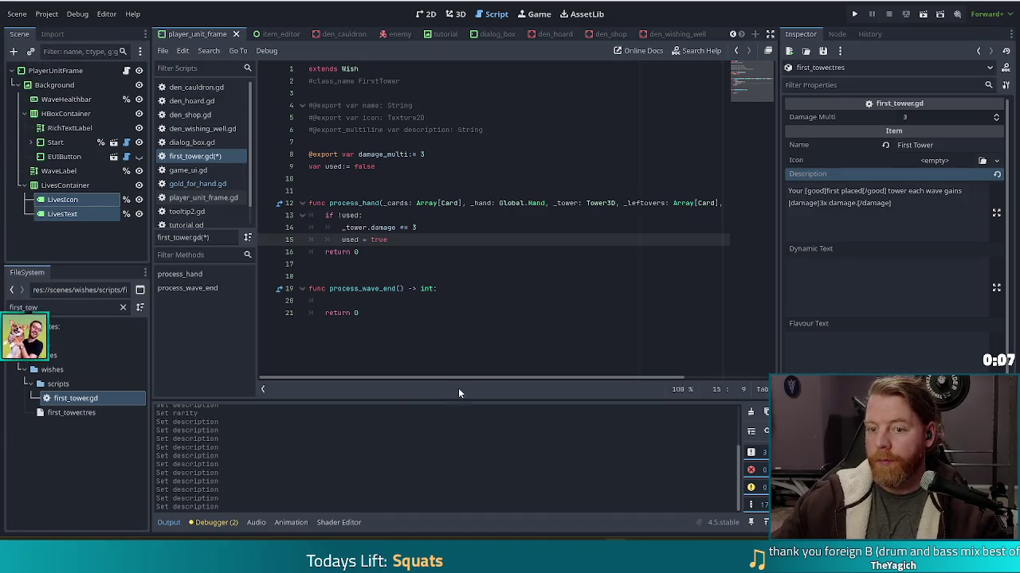
Step: Add 'used = false' to process_wave_end in first_tower.gd, save, and run the game
left_click(414, 302)
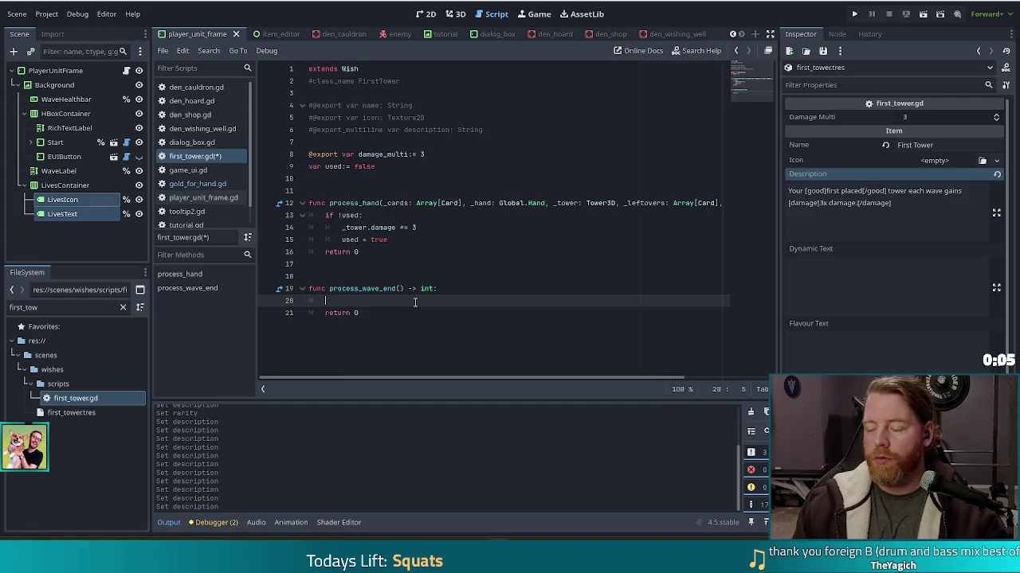
type("used = false")
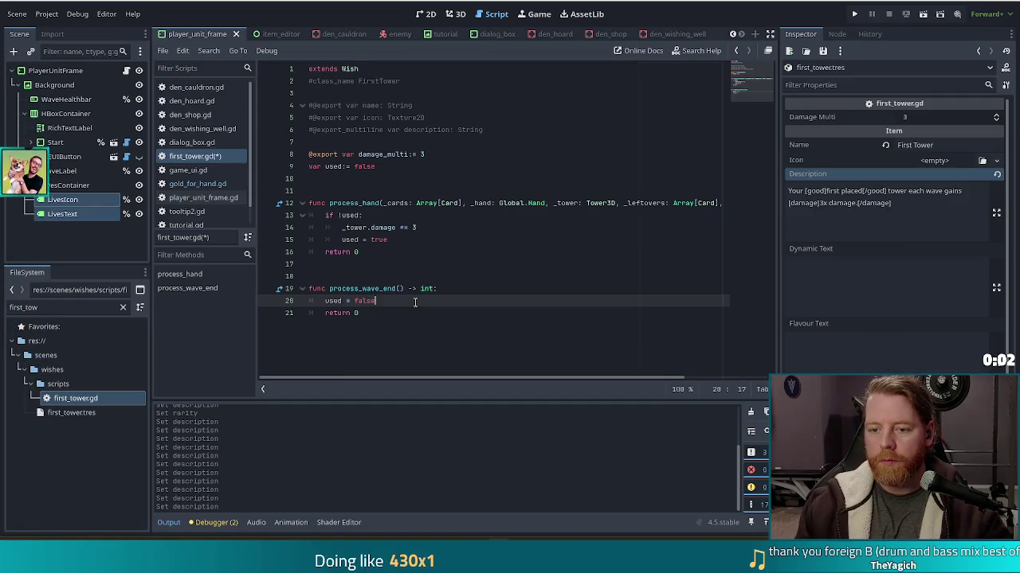
key("ctrl+s")
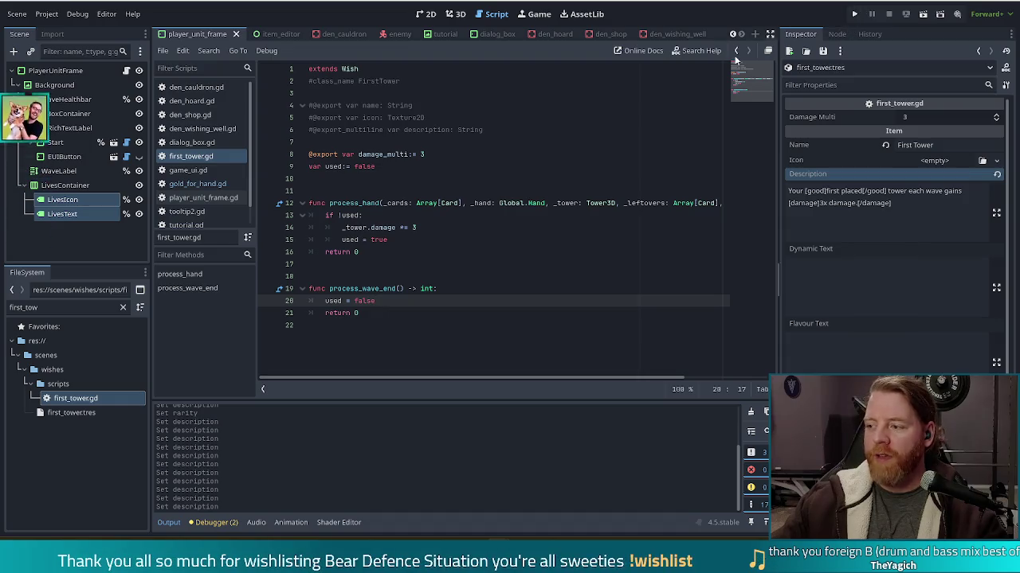
left_click(854, 13)
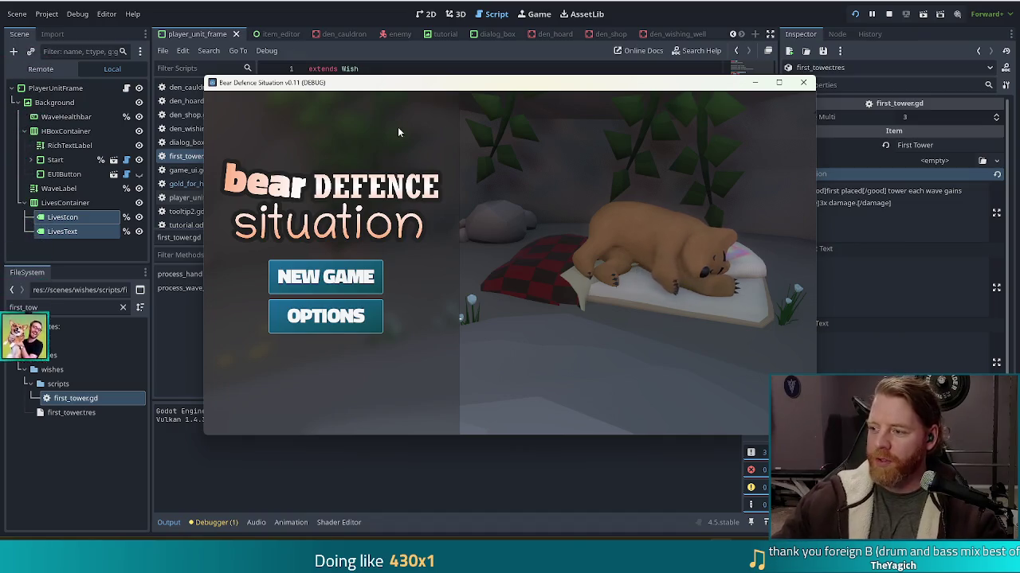
Step: Start a new game, run 'add_wish first_tower' in the console, and select the 10 of Water on the level map
left_click(319, 275)
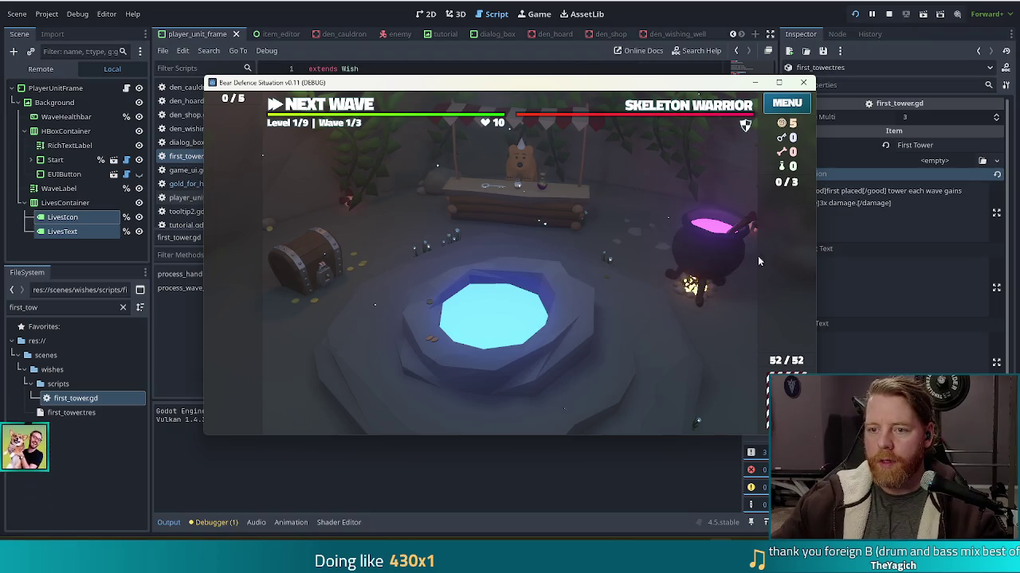
key("grave")
type("add_wish first_tow")
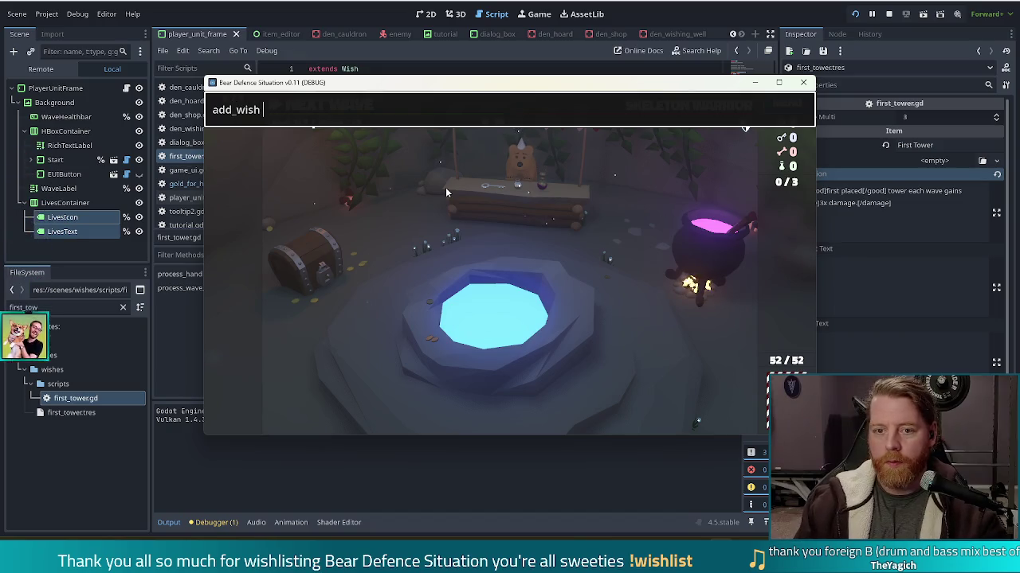
type("er")
key("Return")
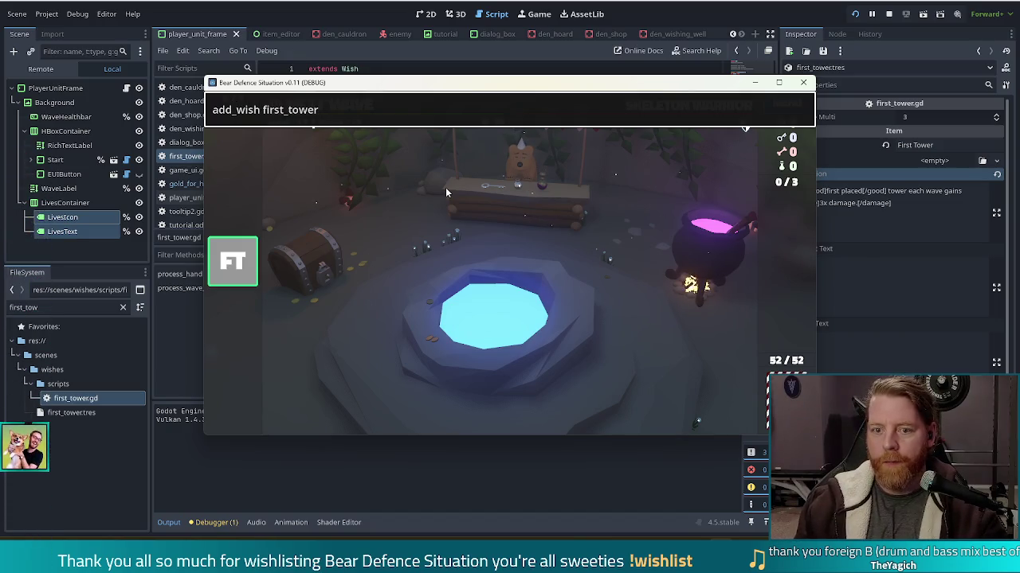
key("grave")
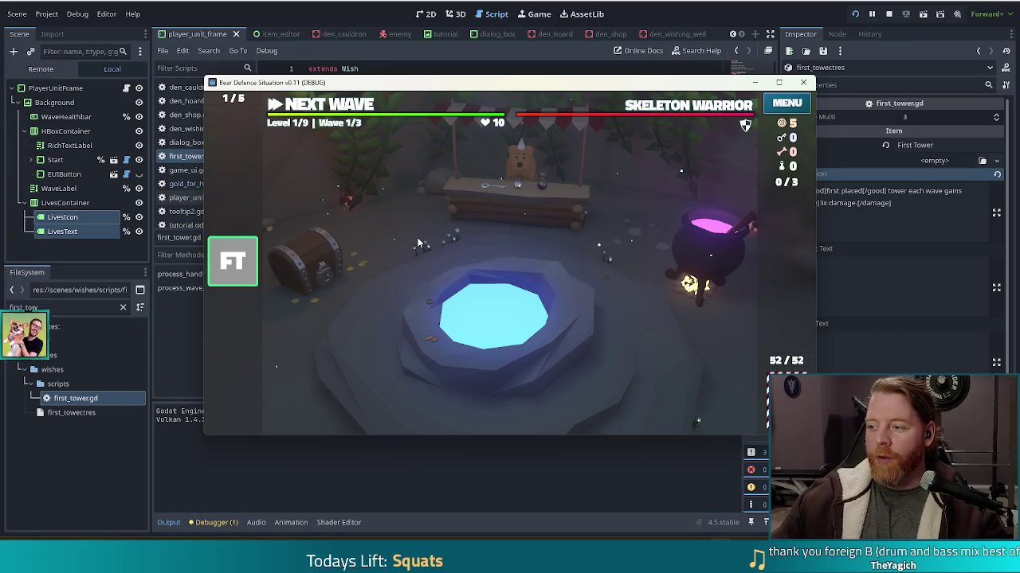
mouse_move(249, 251)
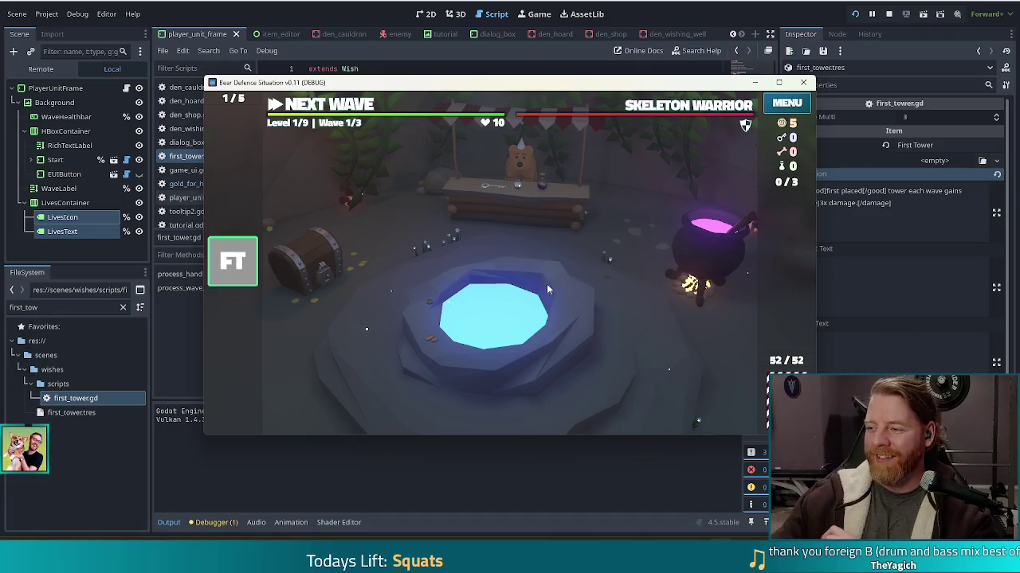
left_click(332, 109)
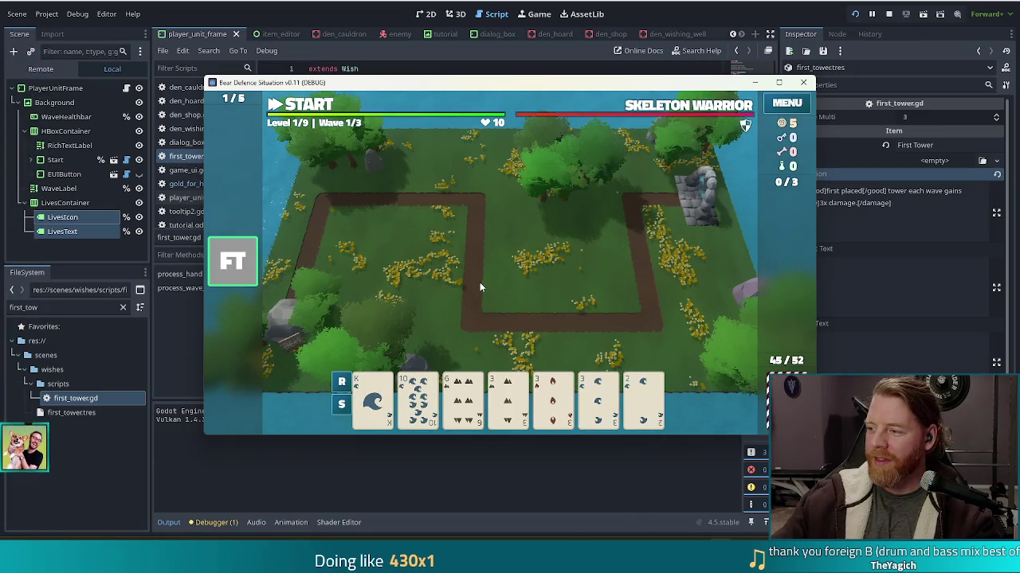
left_click(418, 394)
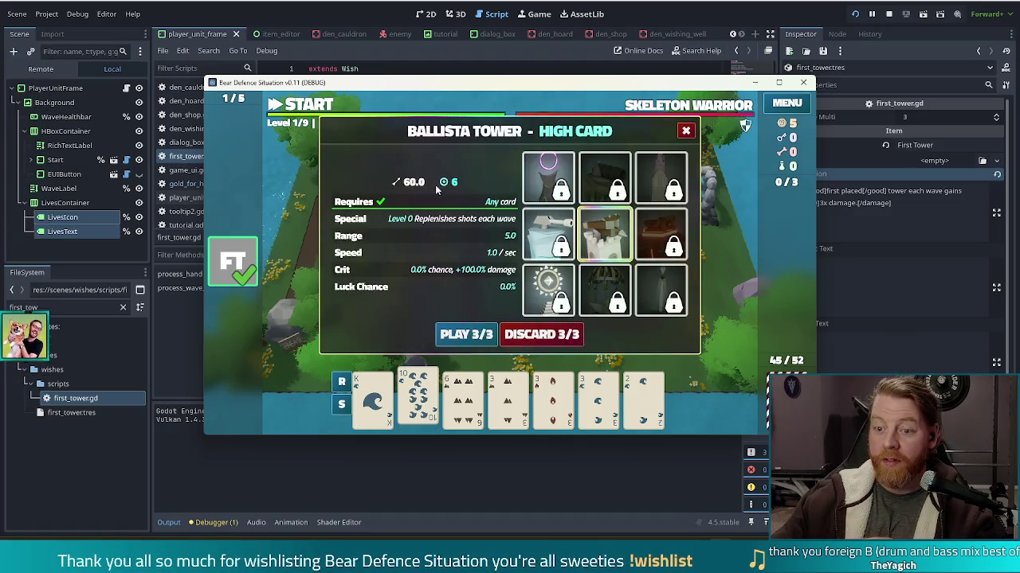
Step: Play the Ballista Tower high-card hand dealing 60 damage
mouse_move(225, 270)
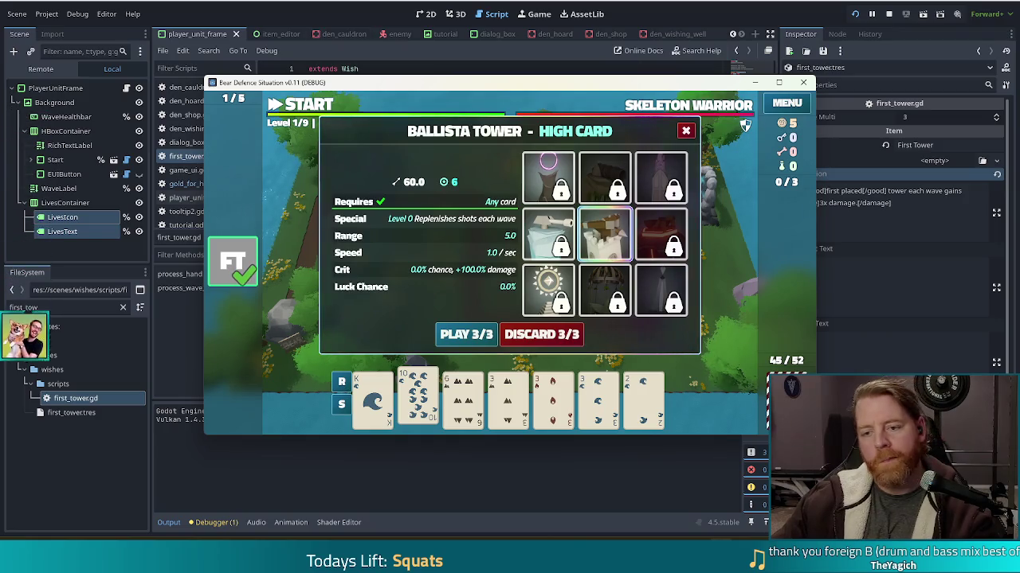
key("F8")
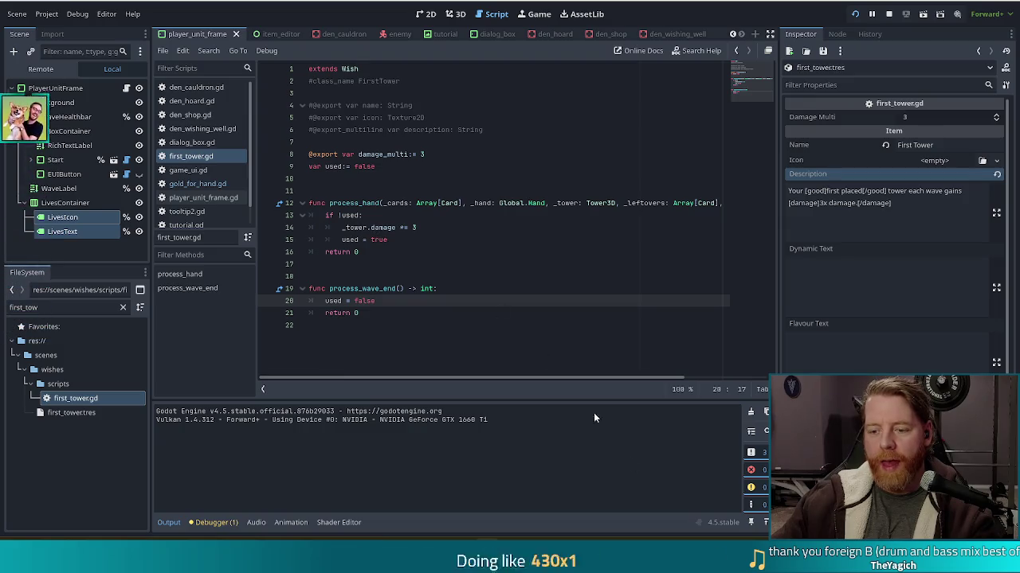
key("F5")
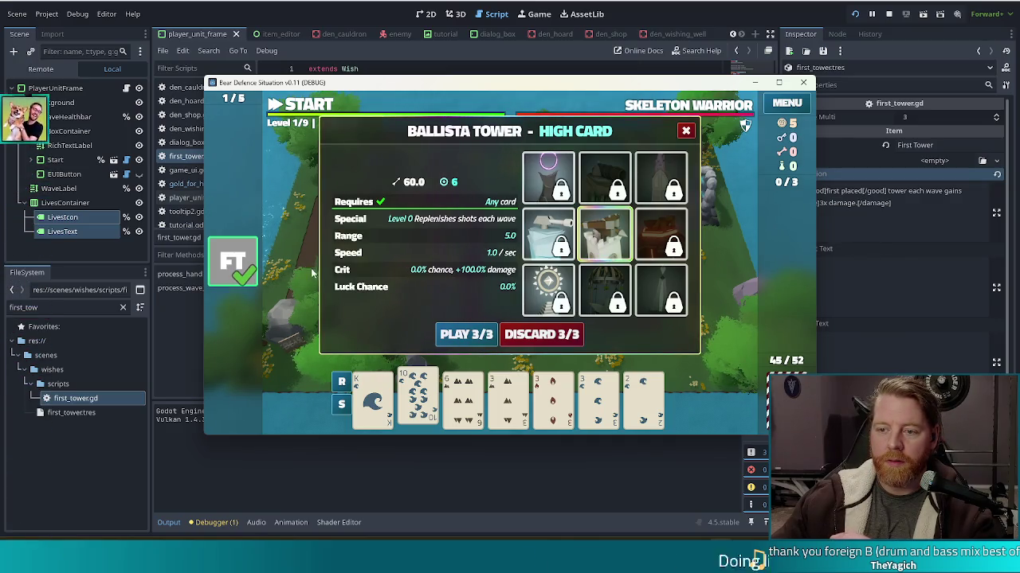
left_click(466, 335)
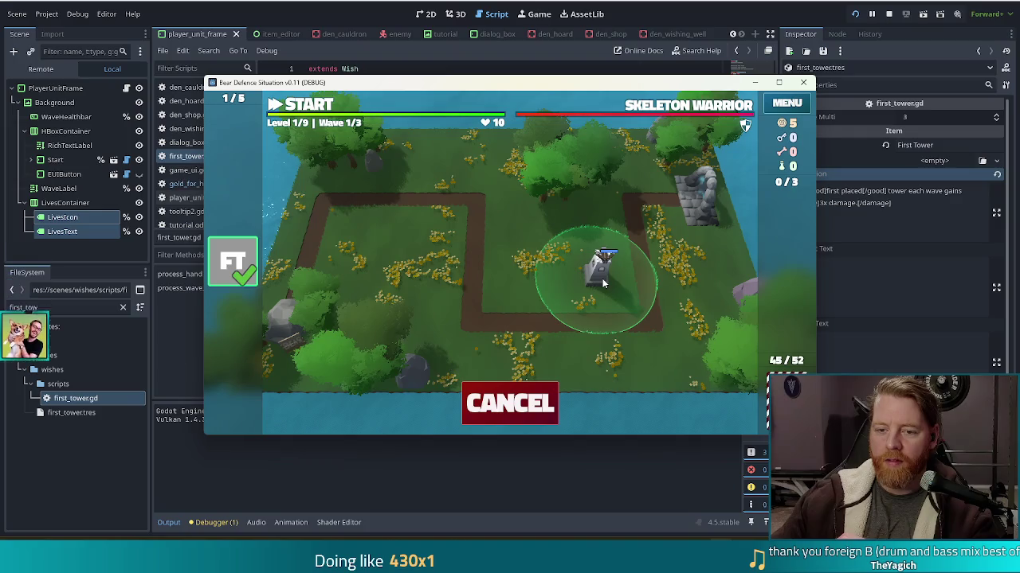
Step: Place the Ballista Tower, confirm the next one shows 20 damage, and stop the game
left_click(603, 282)
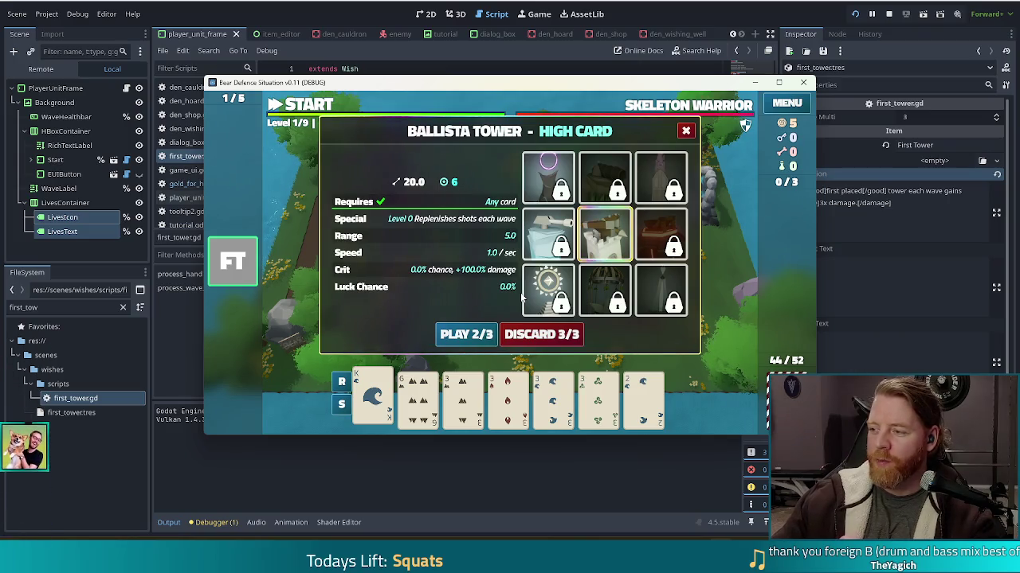
mouse_move(558, 253)
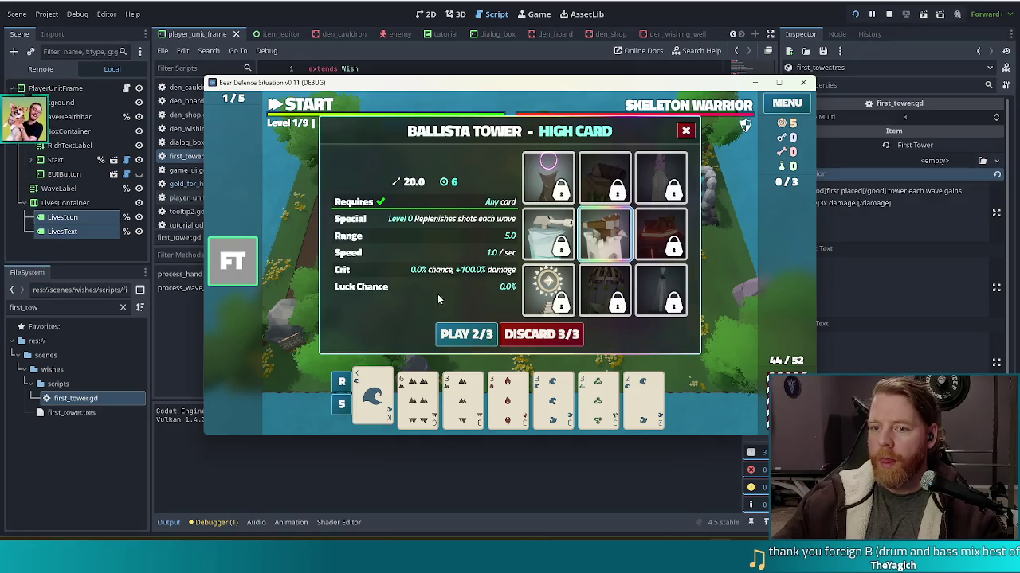
key("F8")
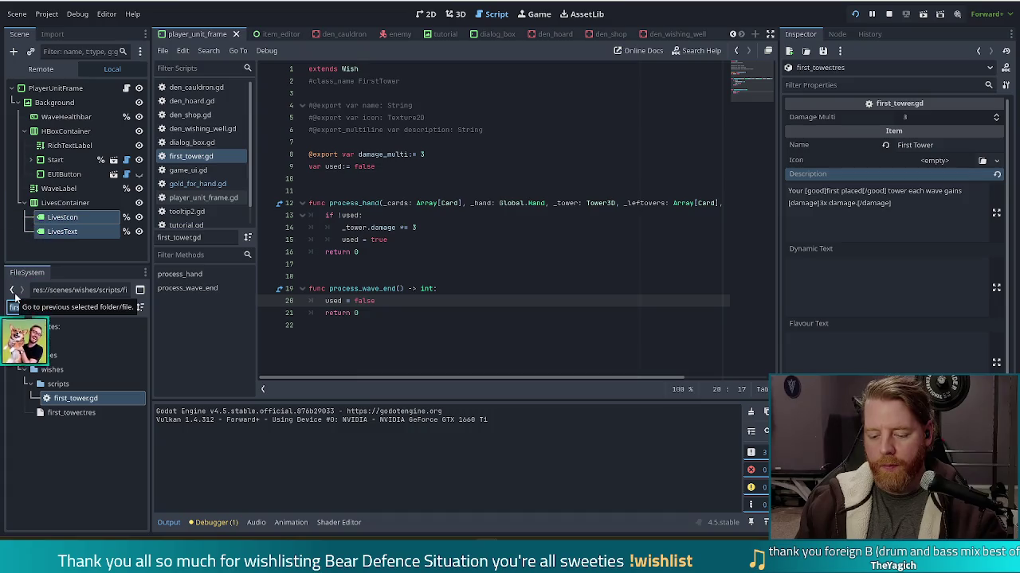
Step: Filter the FileSystem dock for 'shader' and browse the file tree
type("gra")
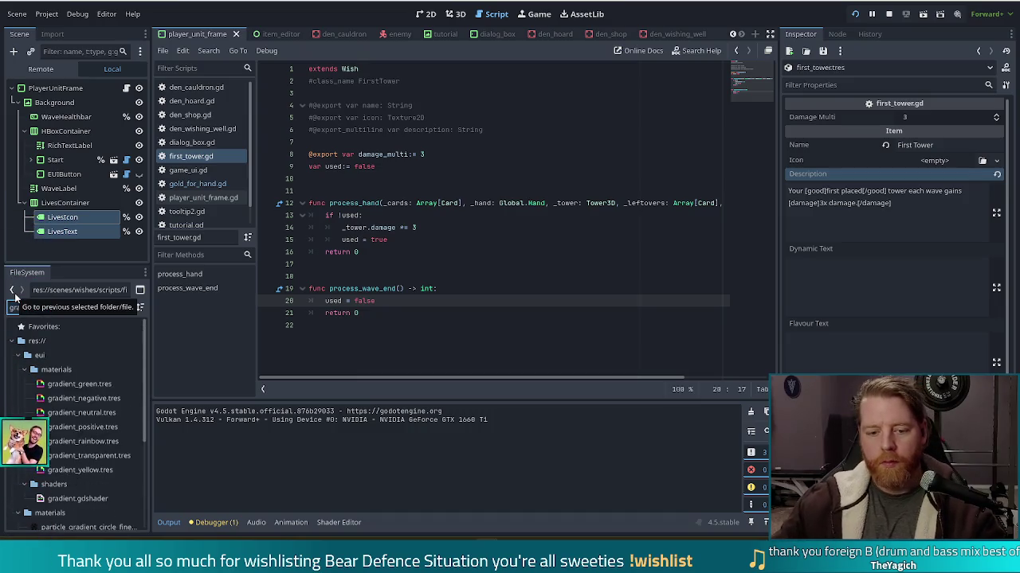
key("BackSpace")
key("BackSpace")
key("BackSpace")
type("shader")
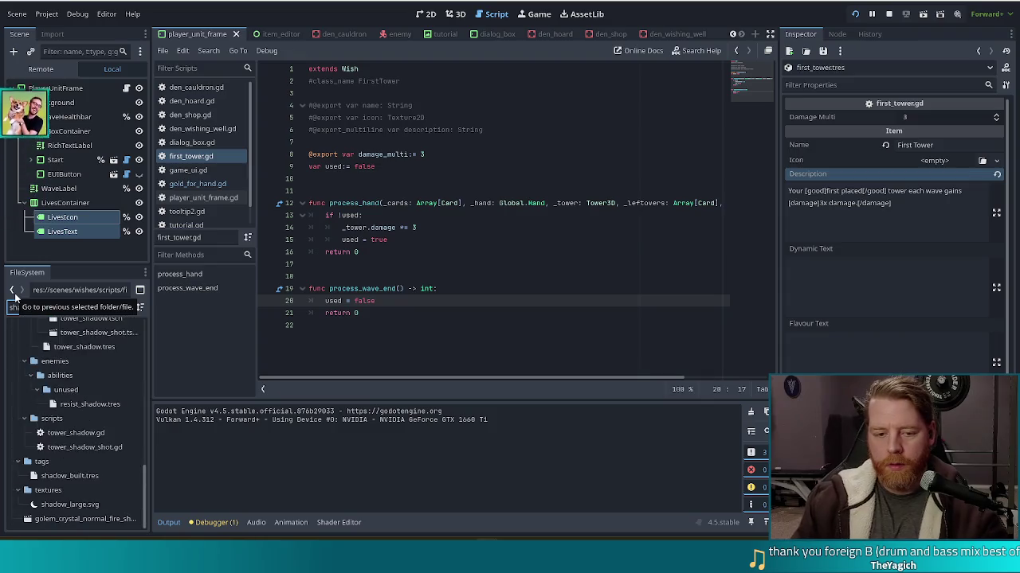
scroll(118, 460, "up", 3)
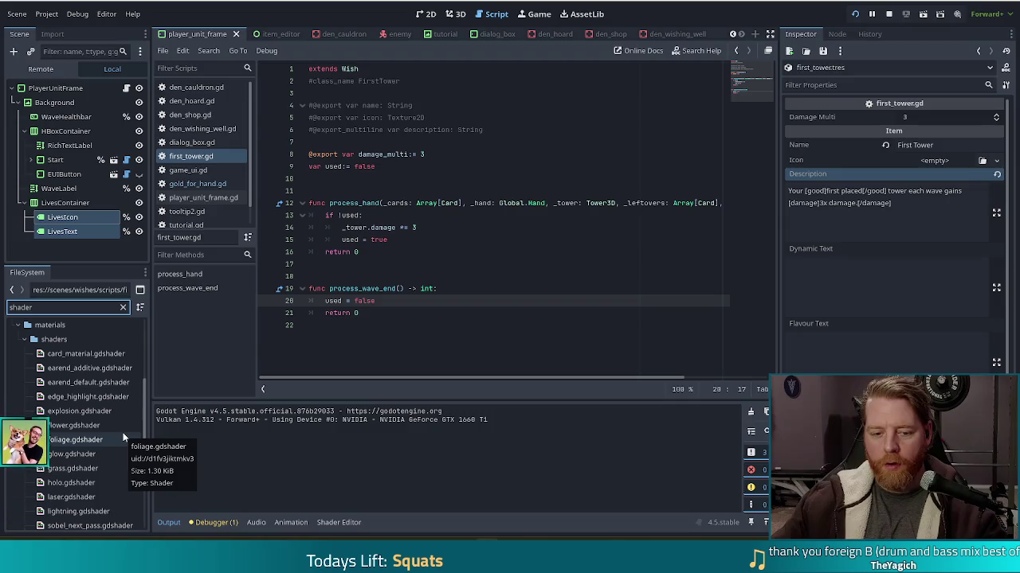
scroll(122, 434, "down", 3)
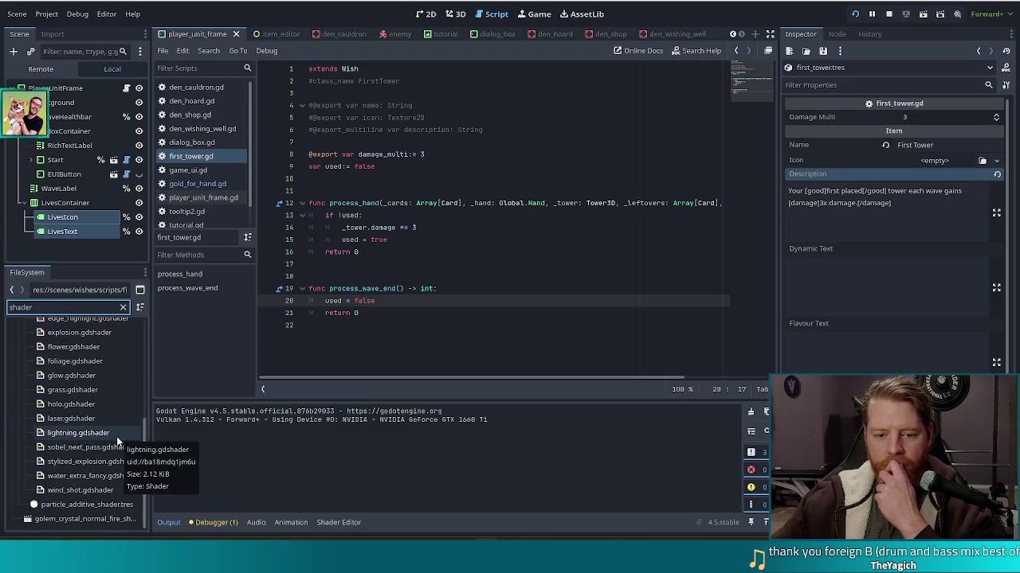
scroll(117, 436, "up", 3)
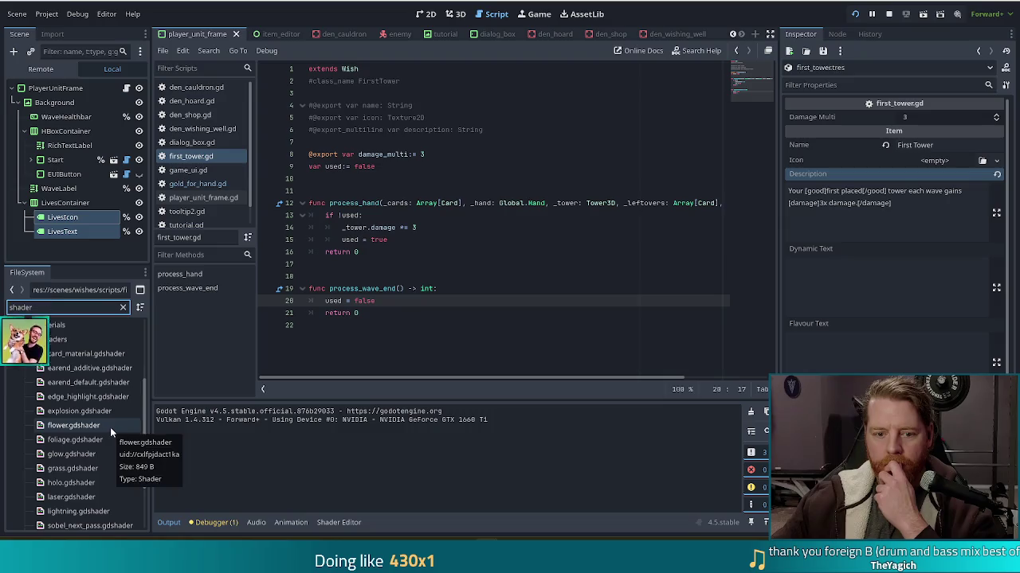
scroll(111, 407, "down", 2)
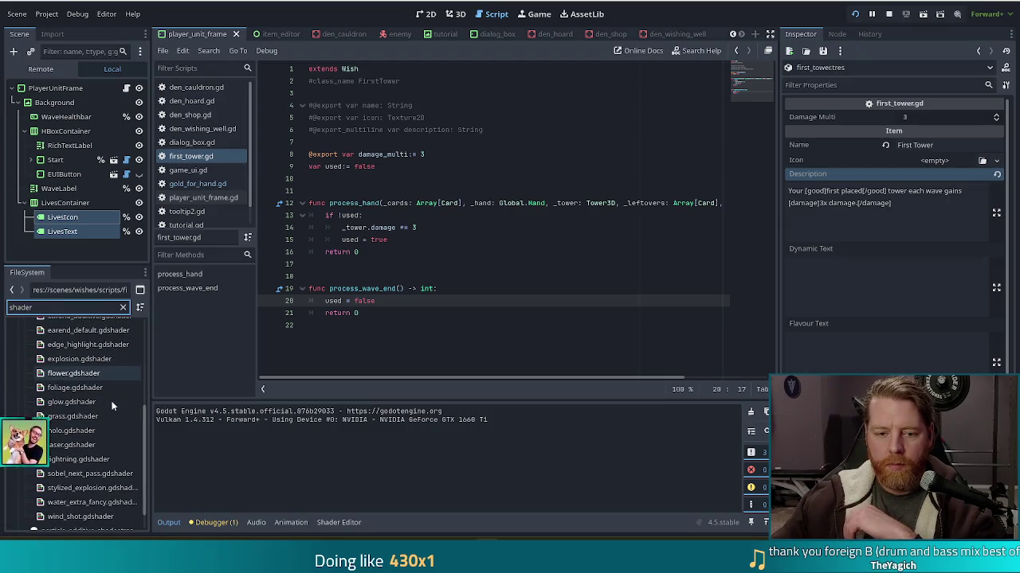
scroll(111, 401, "down", 1)
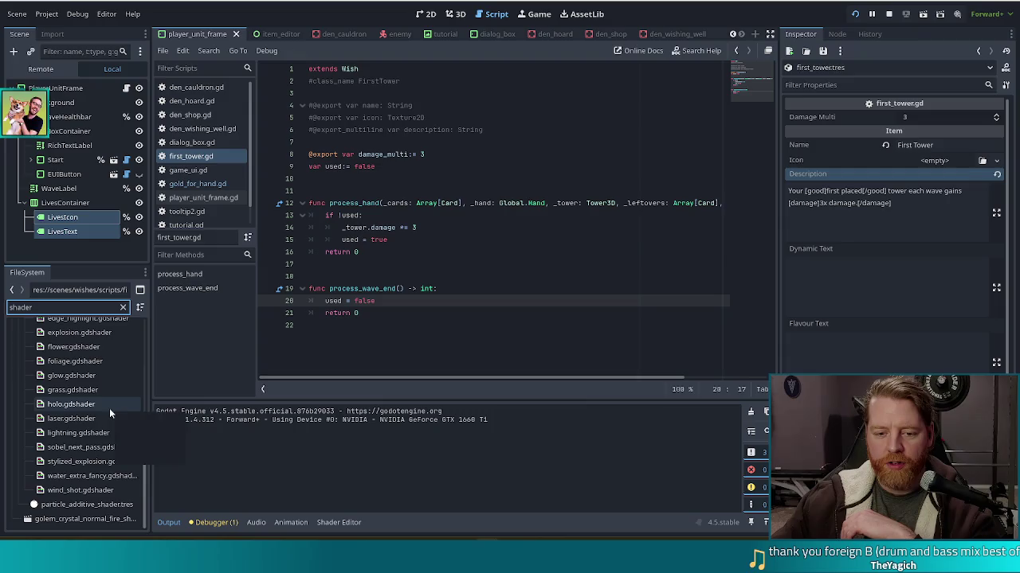
Step: Open the dialog_box scene and select its RainbowBorder node
left_click(483, 34)
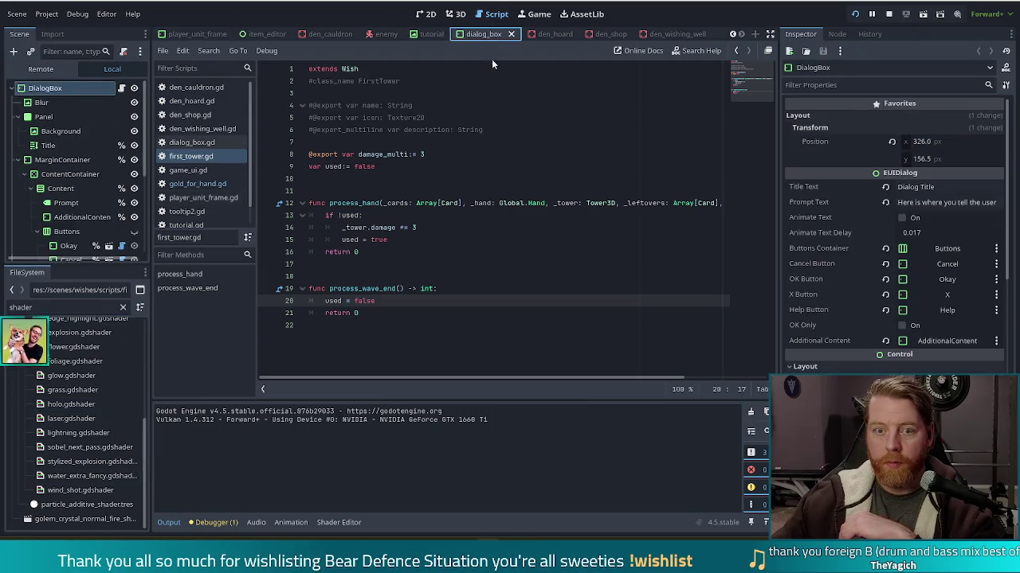
scroll(80, 159, "down", 3)
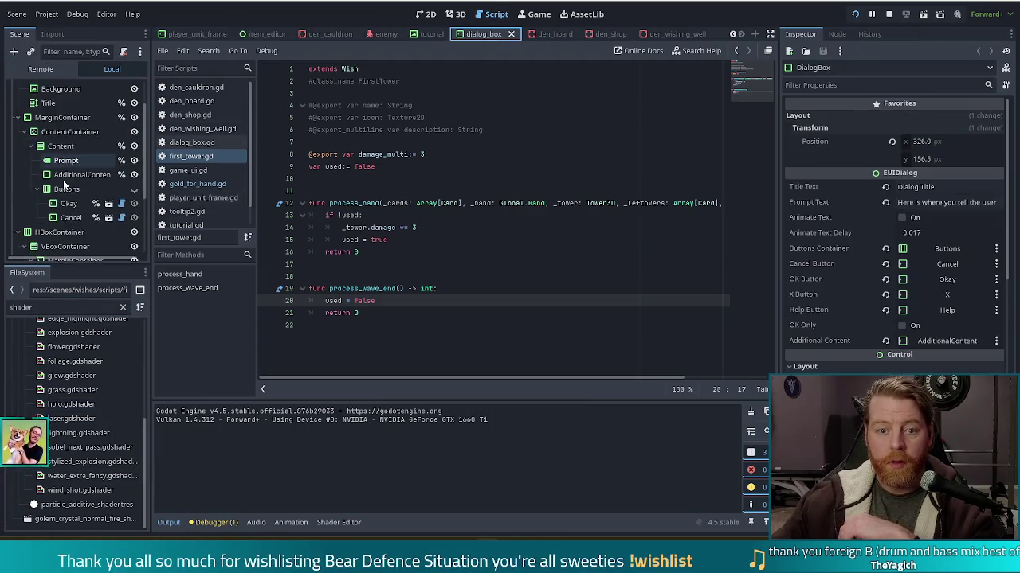
scroll(65, 184, "down", 1)
left_click(59, 216)
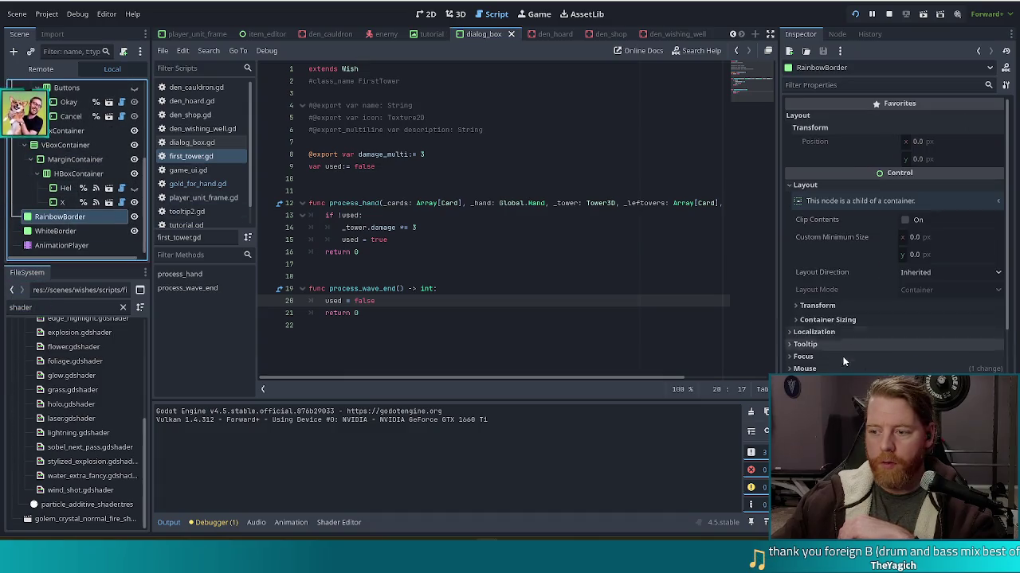
scroll(868, 350, "down", 10)
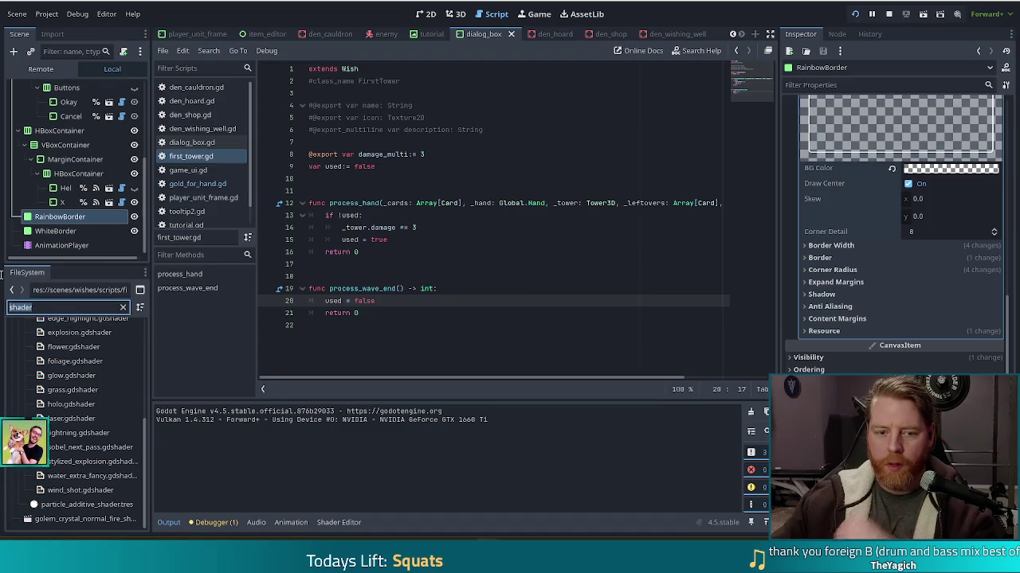
Step: Filter FileSystem for 'gradi', select gradient_rainbow.tres, and open its gradient shader
double_click(32, 307)
type("gradient")
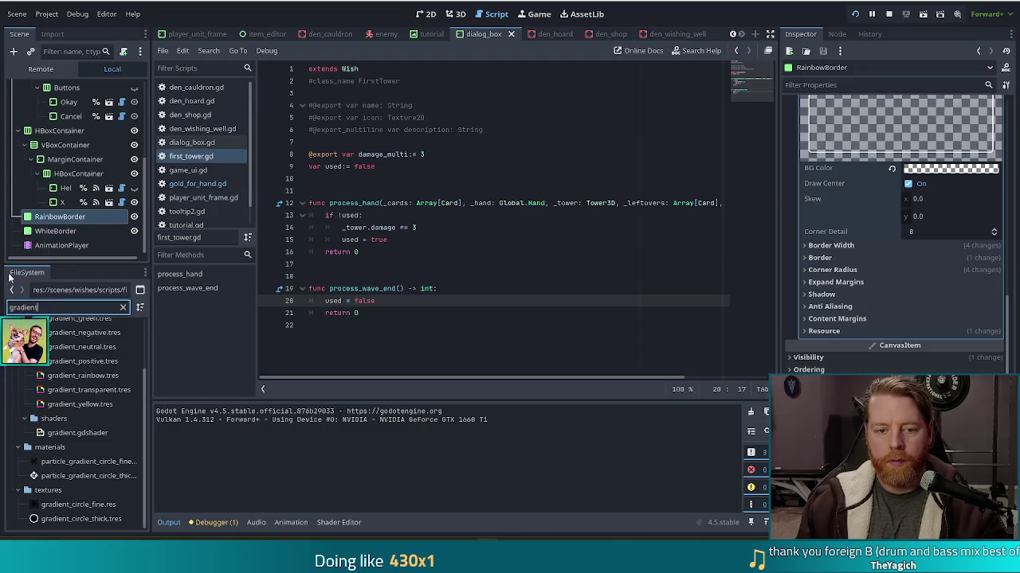
left_click(83, 375)
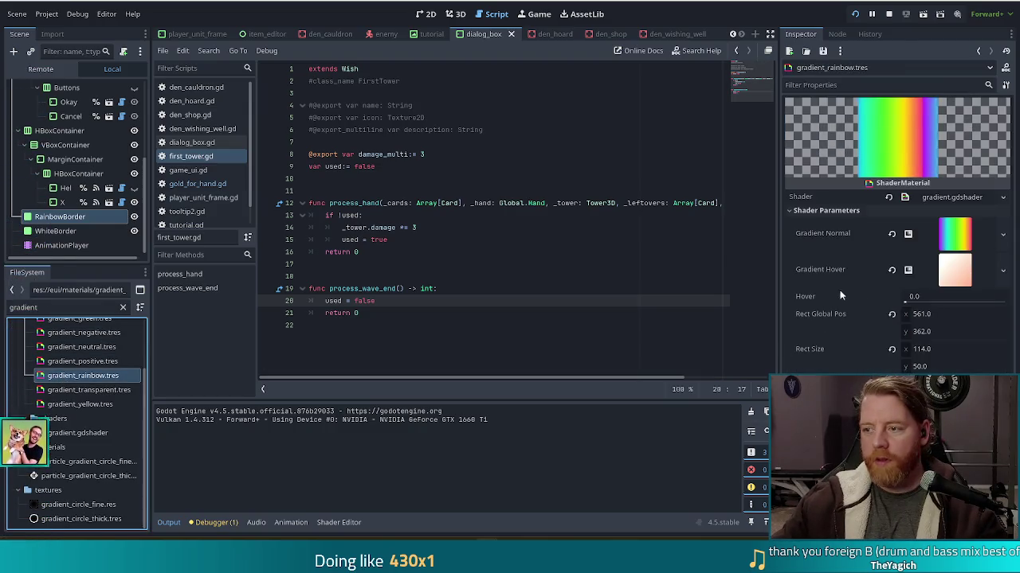
left_click(951, 196)
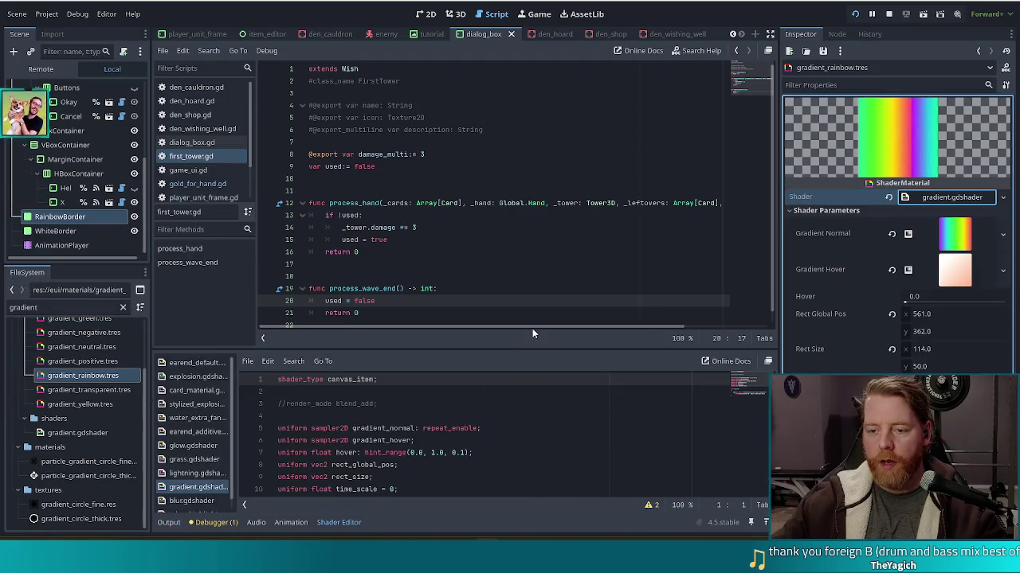
Step: Undock the Shader Editor into its own maximized window
left_click(768, 362)
left_click_drag(642, 346, 614, 148)
double_click(613, 148)
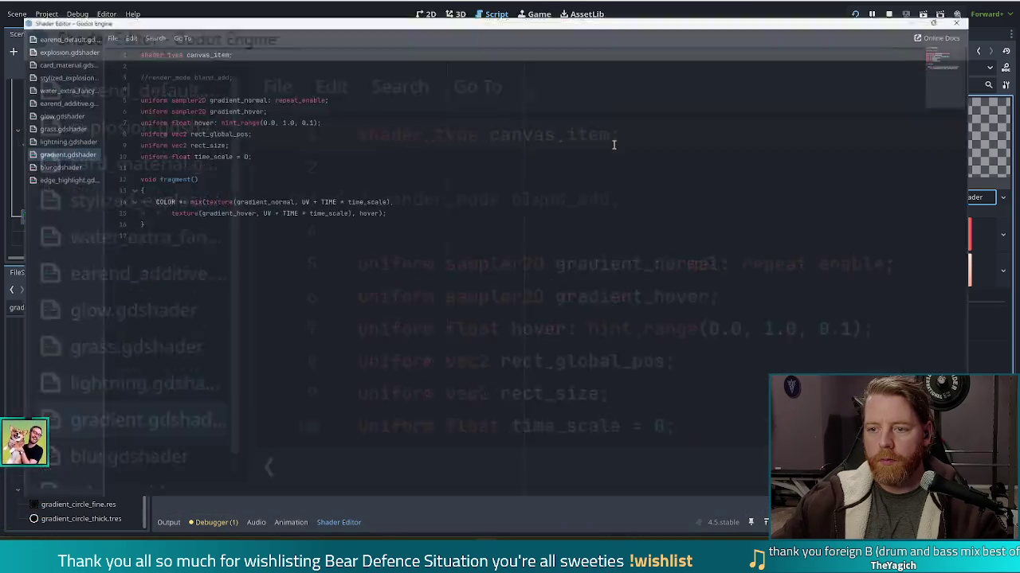
left_click(272, 102)
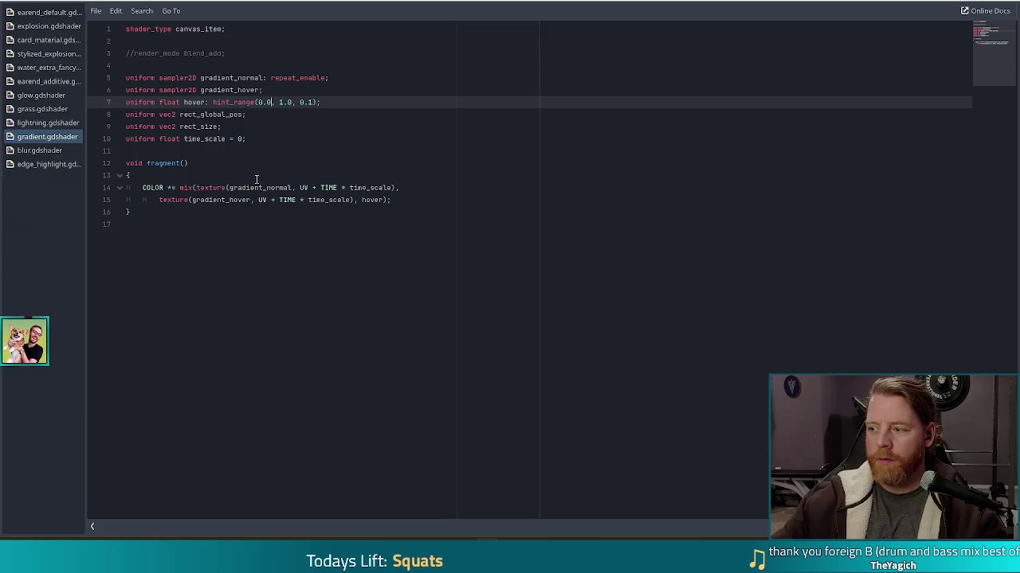
mouse_move(402, 201)
left_mouse_down()
mouse_move(111, 188)
mouse_move(96, 177)
mouse_move(96, 192)
left_mouse_up()
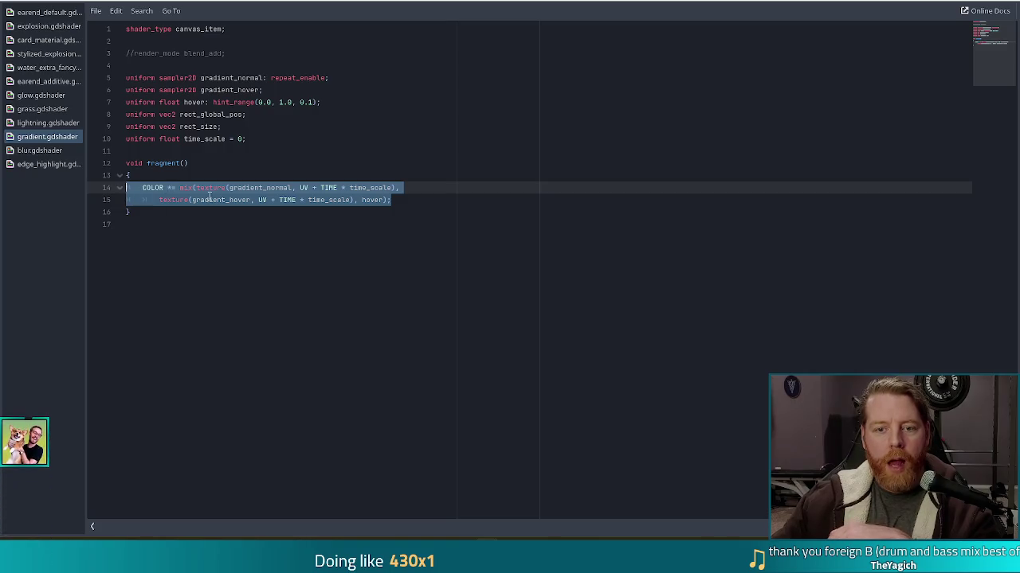
key("Right")
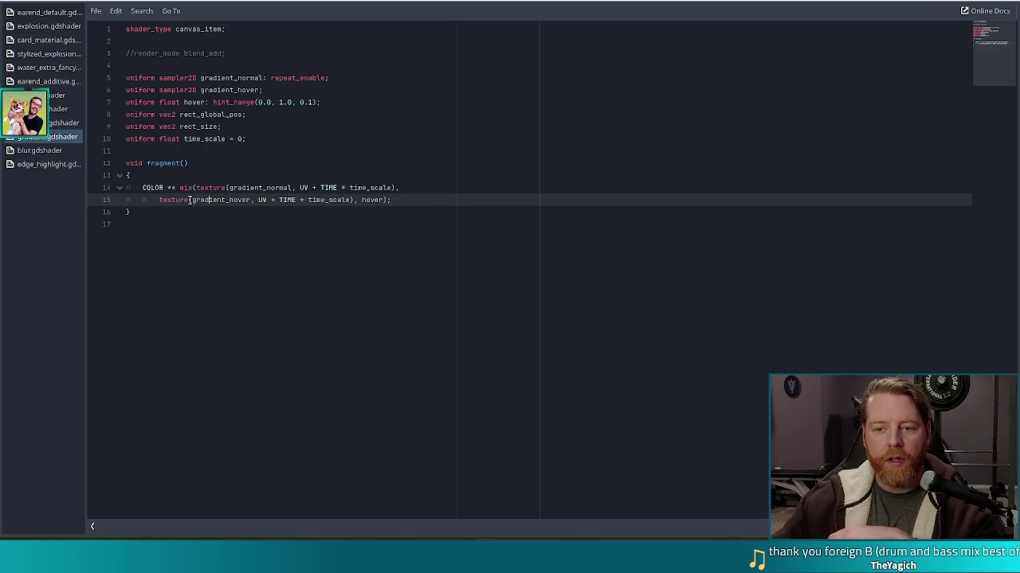
left_click(205, 200)
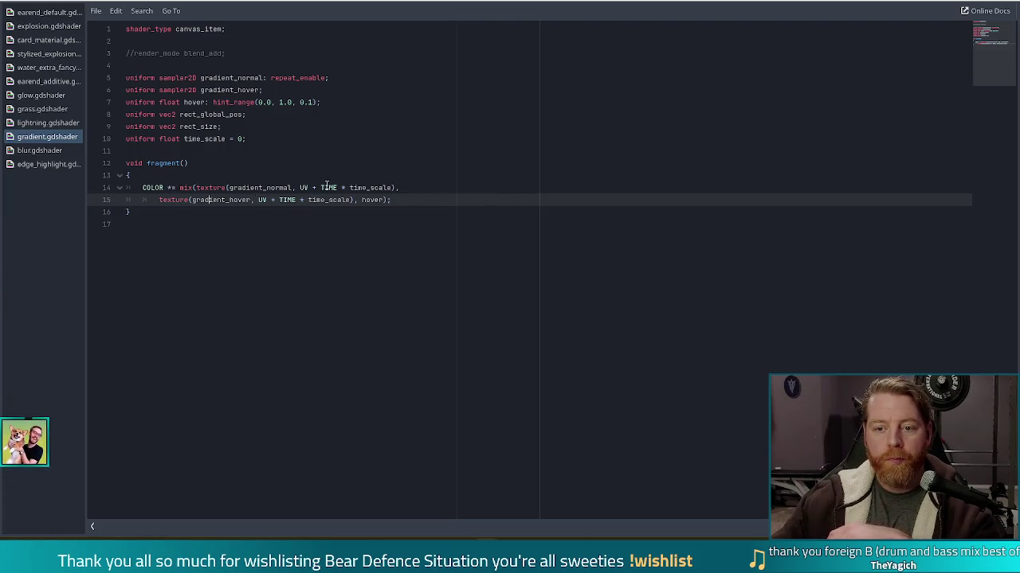
left_click_drag(299, 188, 391, 188)
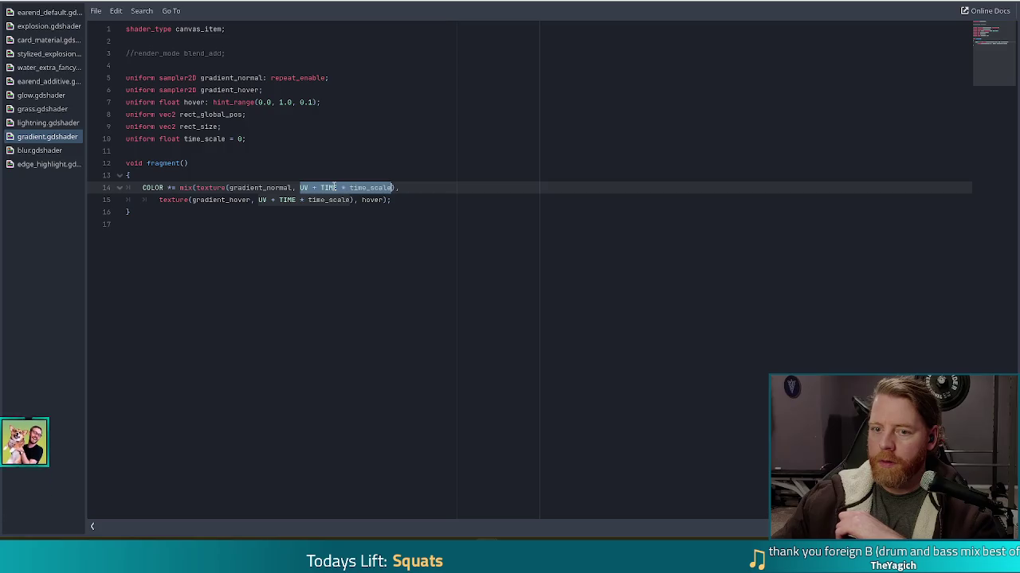
double_click(334, 188)
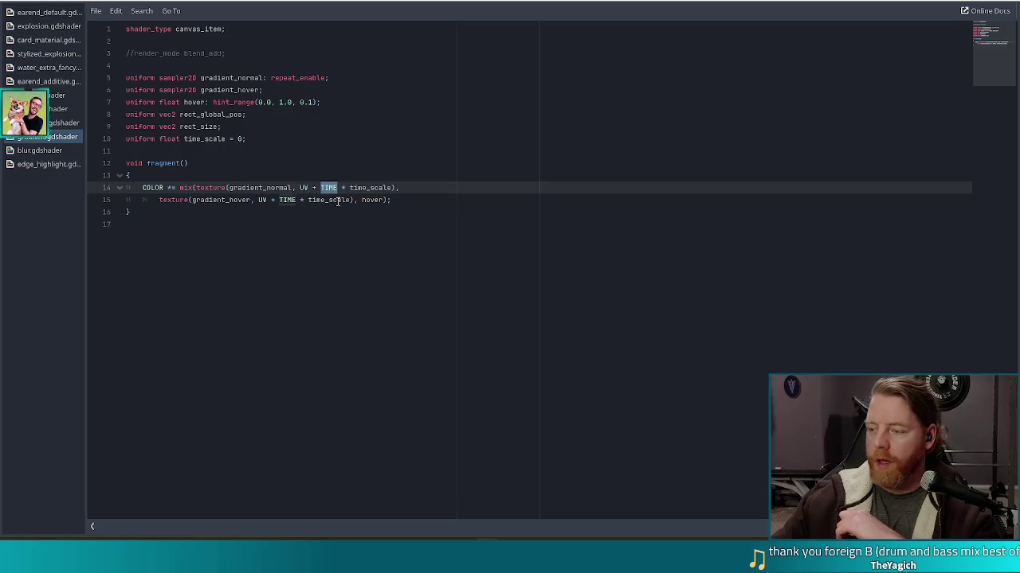
mouse_move(300, 188)
left_mouse_down()
mouse_move(312, 188)
mouse_move(303, 188)
left_mouse_up()
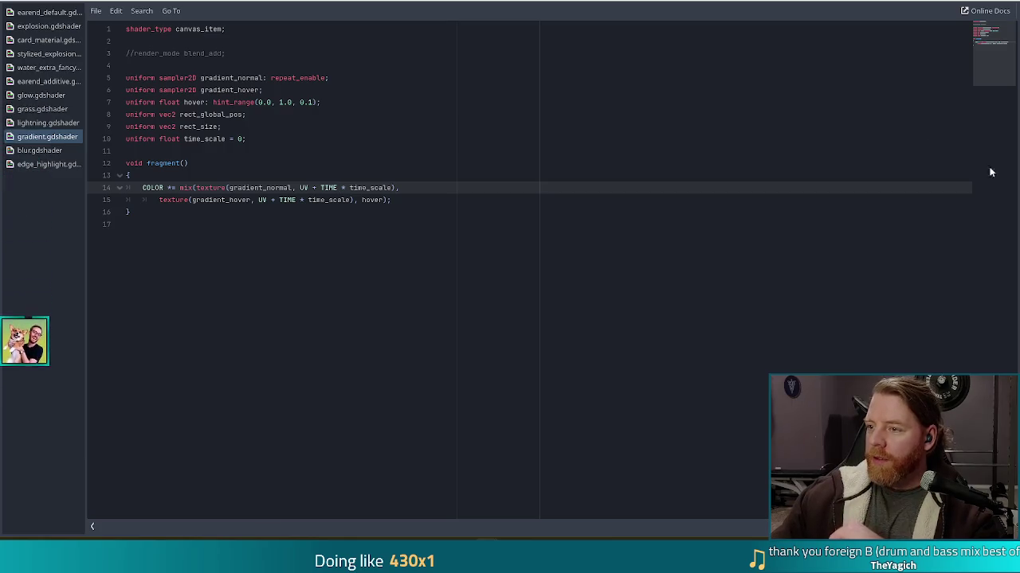
left_click(1002, 4)
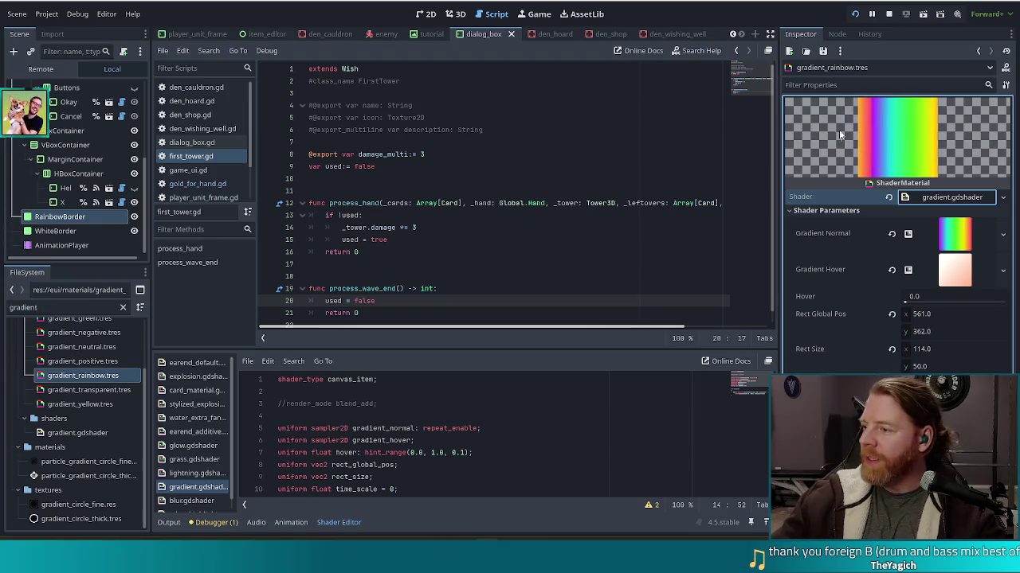
Step: Place the caret on the if !used: line of first_tower.gd and run the game
left_click(522, 216)
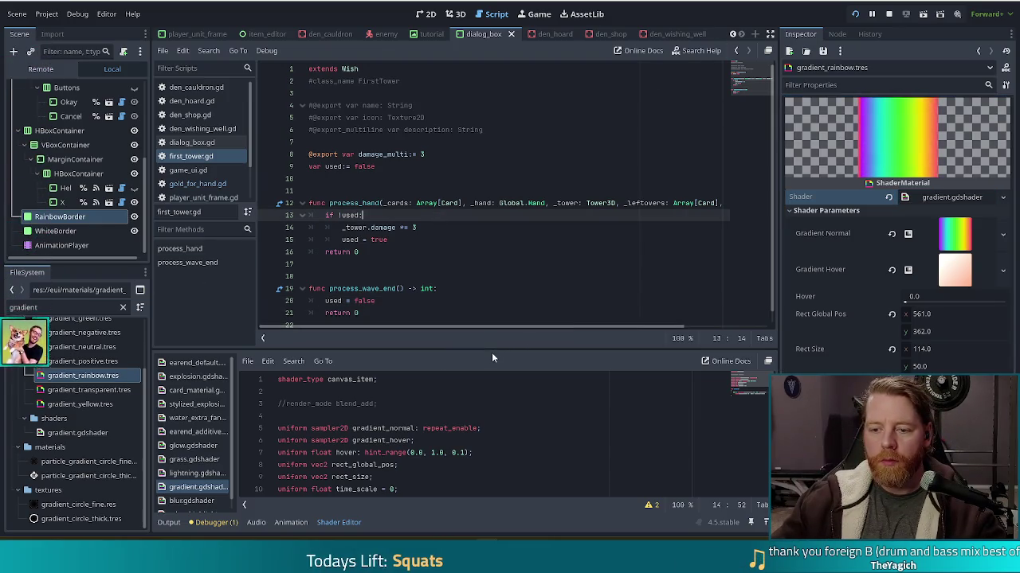
key("F5")
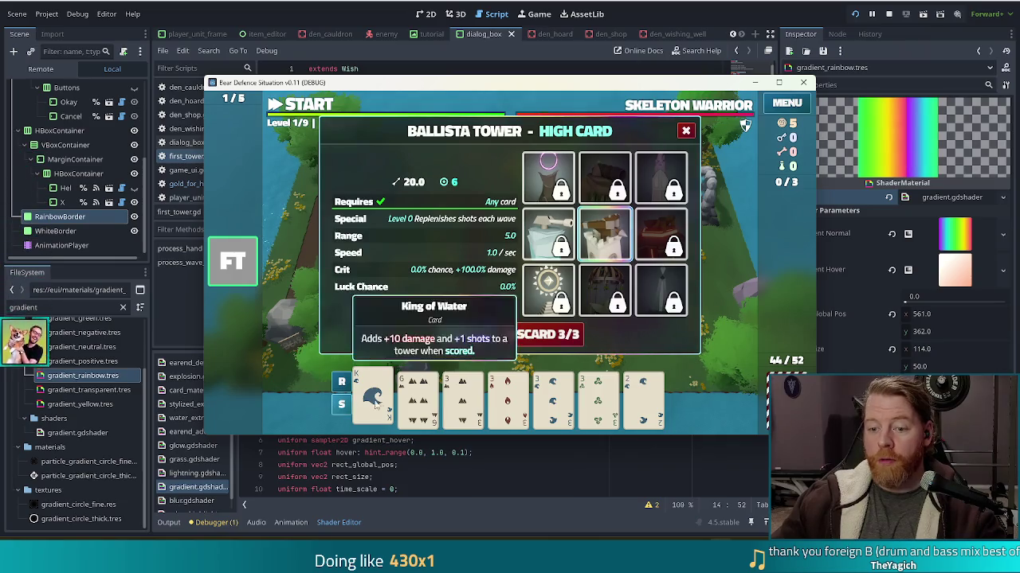
Step: Place the Ballista Tower and run 'set_enemy golem_air' in the in-game console
left_click(466, 334)
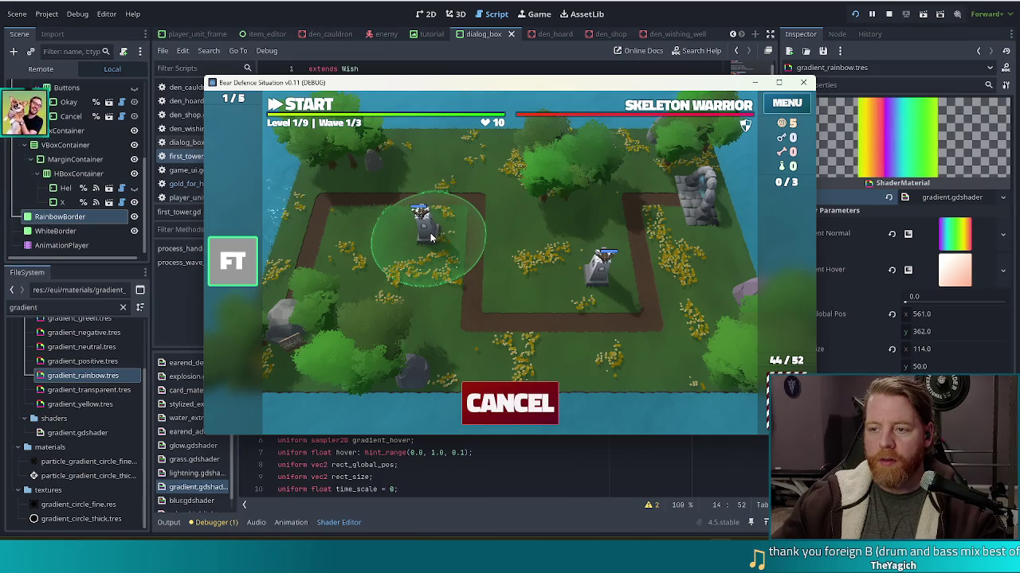
left_click(427, 236)
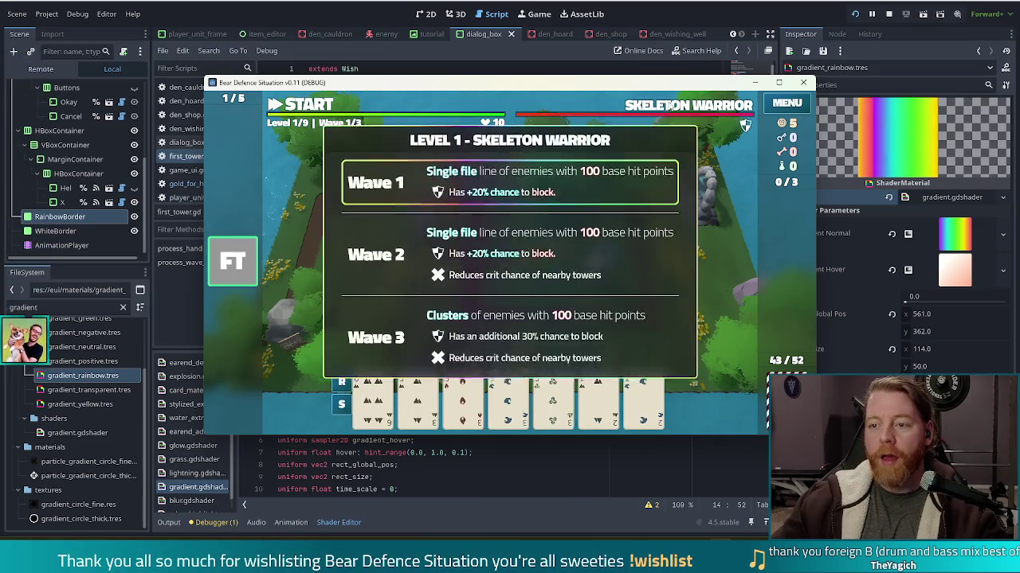
key("quoteleft")
key("ctrl+a")
type("seten")
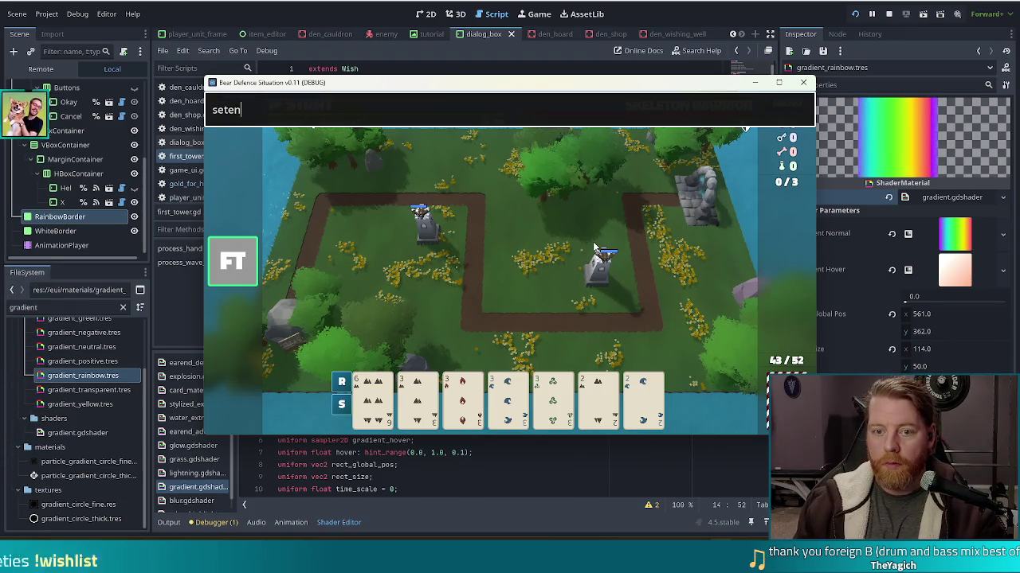
key("BackSpace")
key("BackSpace")
key("BackSpace")
type("t_enemy ")
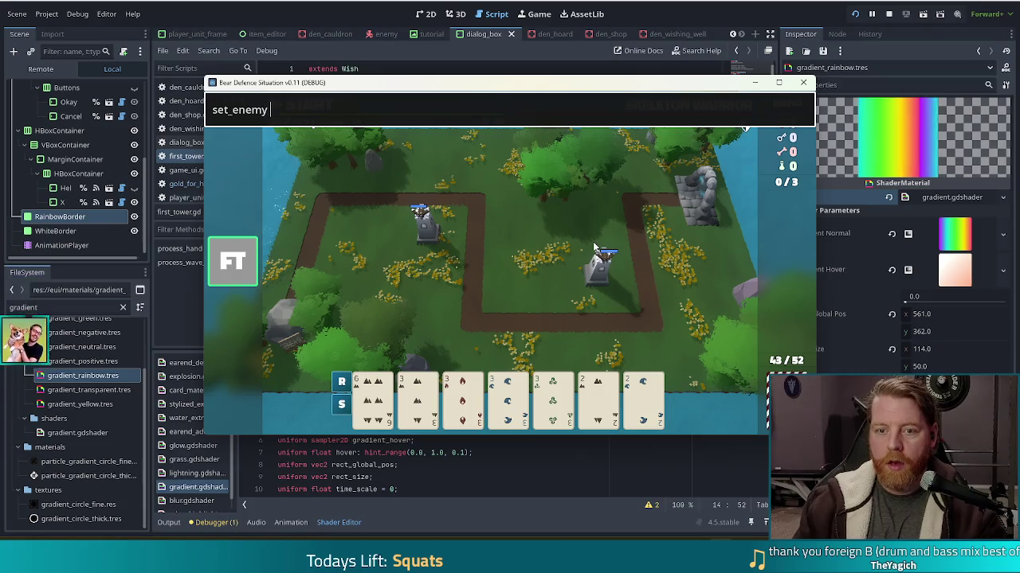
type("golem_airs")
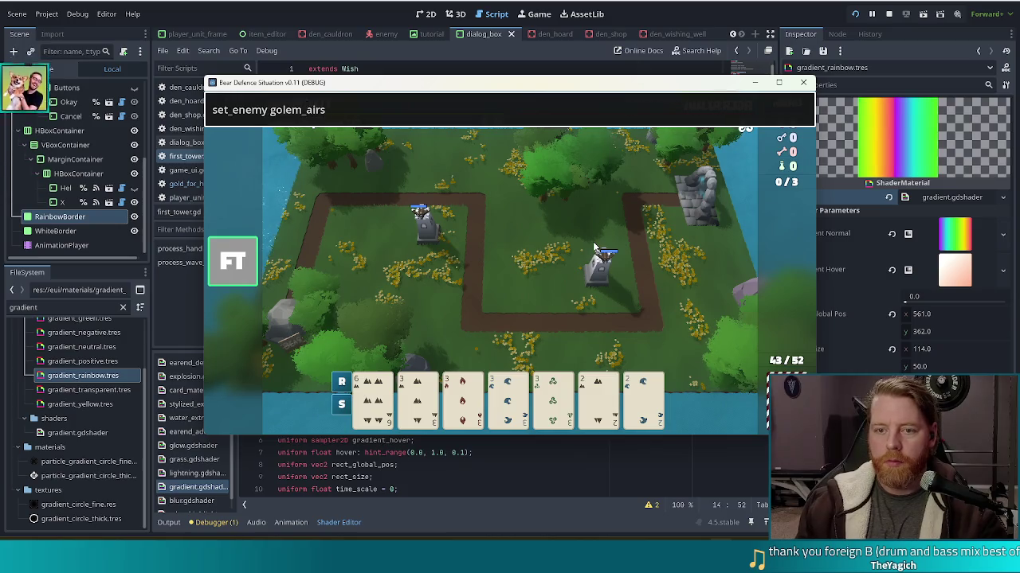
key("Return")
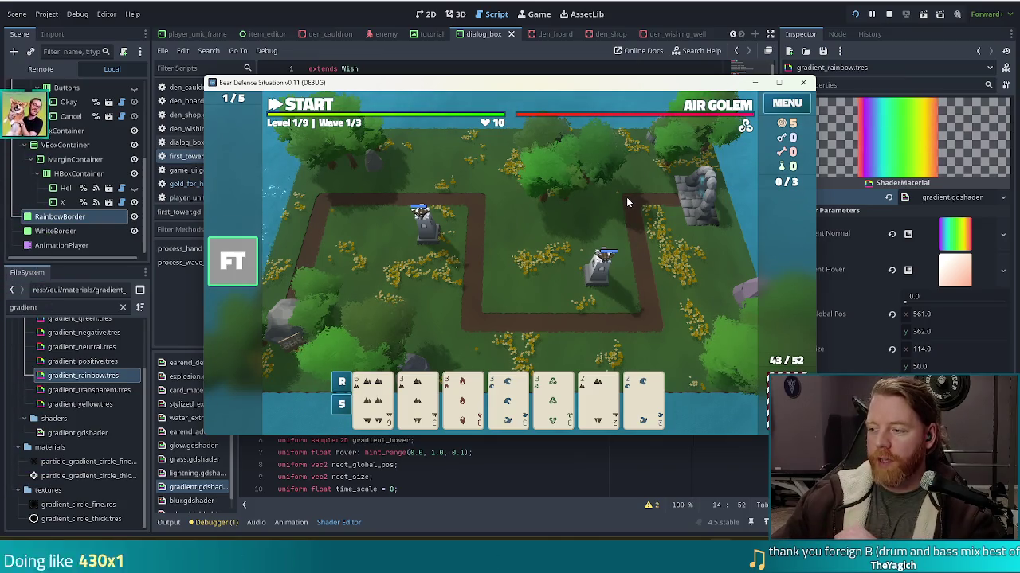
Step: Start and pause the first wave, inspect the placed Ballista Tower, then return to the editor
left_click(258, 105)
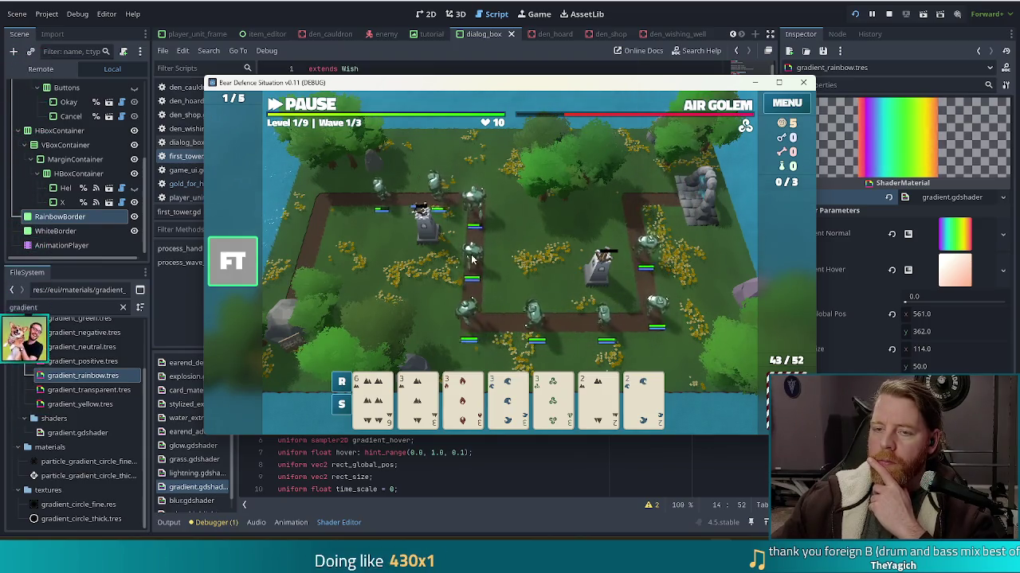
left_click(297, 108)
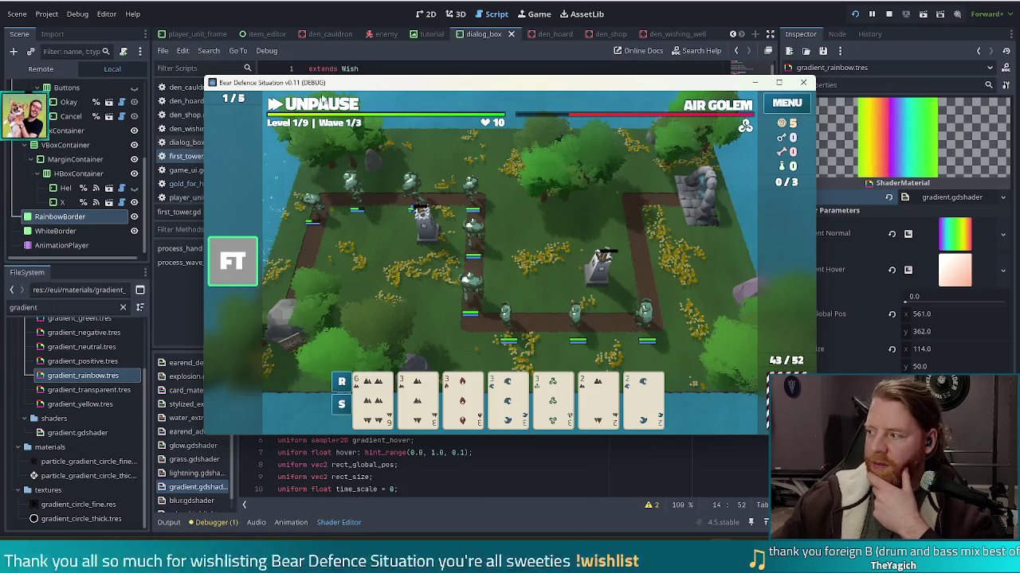
left_click(613, 257)
left_click(627, 180)
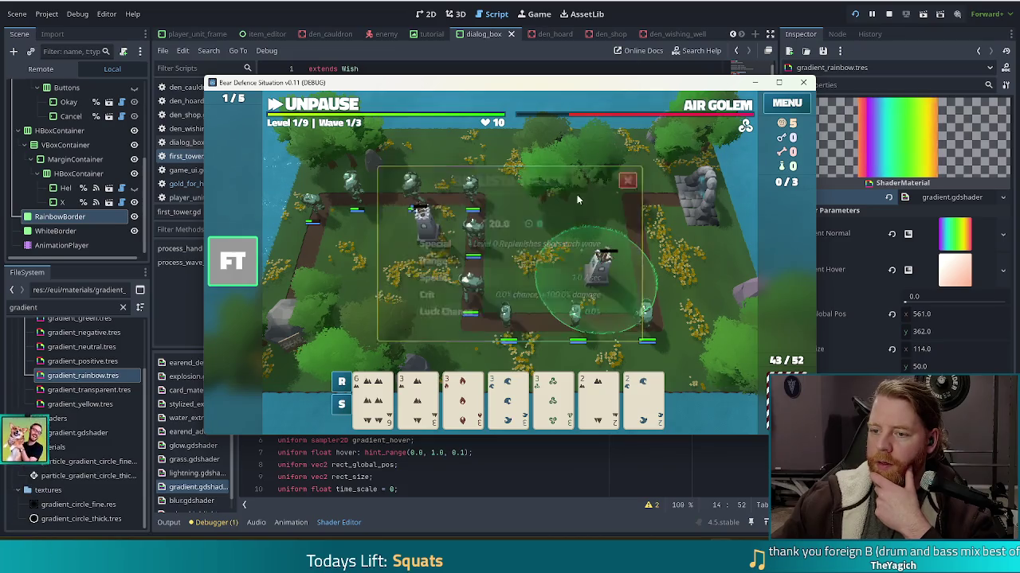
key("alt+Tab")
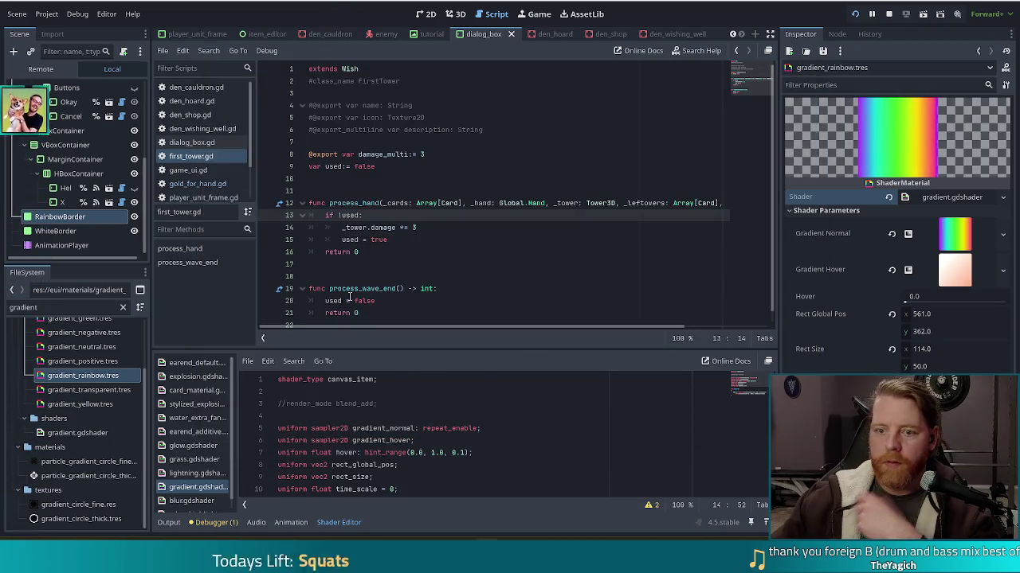
Step: Edit the lines around the if !used check in first_tower.gd
scroll(351, 295, "down", 1)
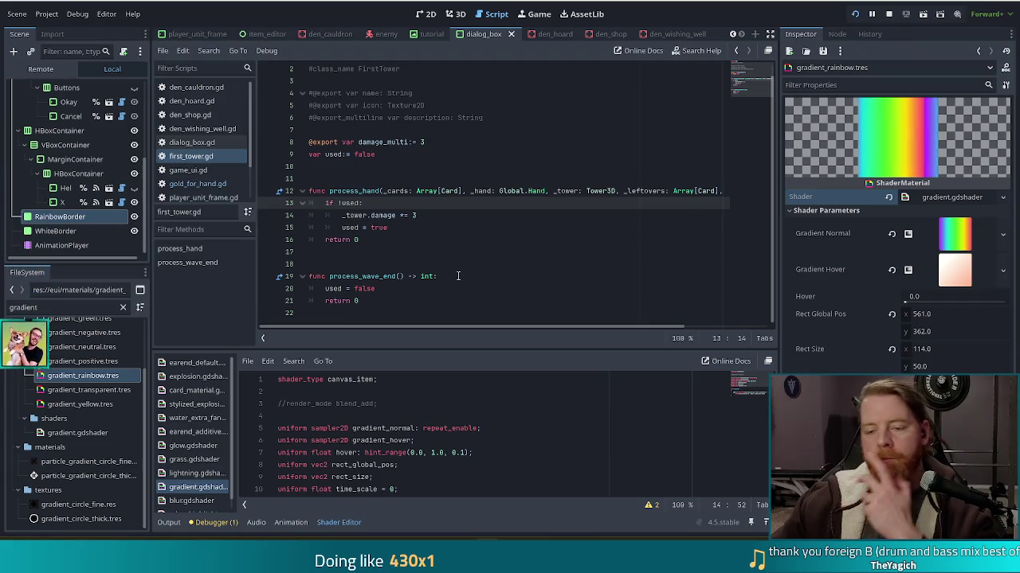
left_click(490, 276)
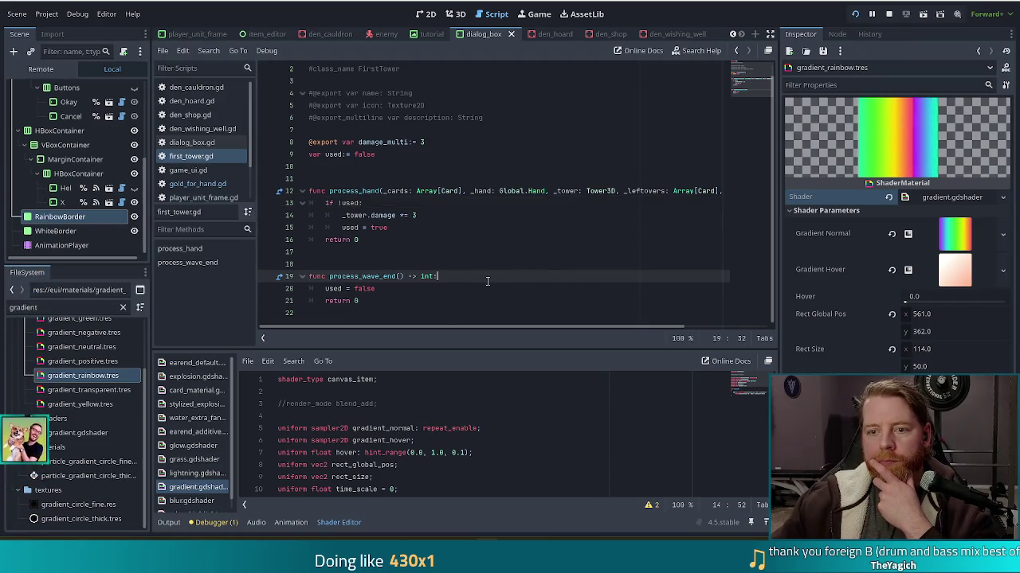
mouse_move(530, 328)
left_mouse_down()
mouse_move(609, 328)
mouse_move(338, 330)
left_mouse_up()
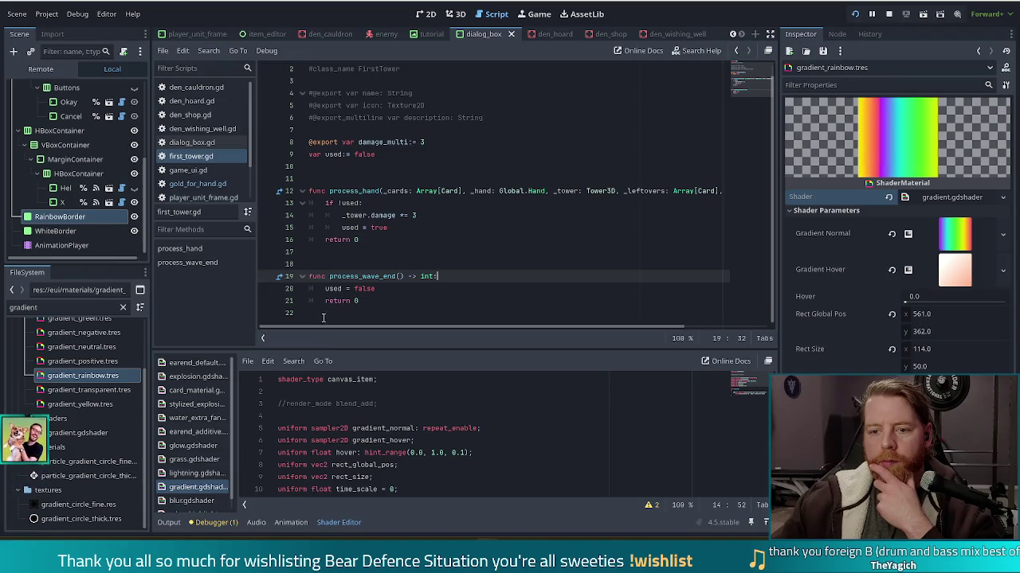
left_click(357, 203)
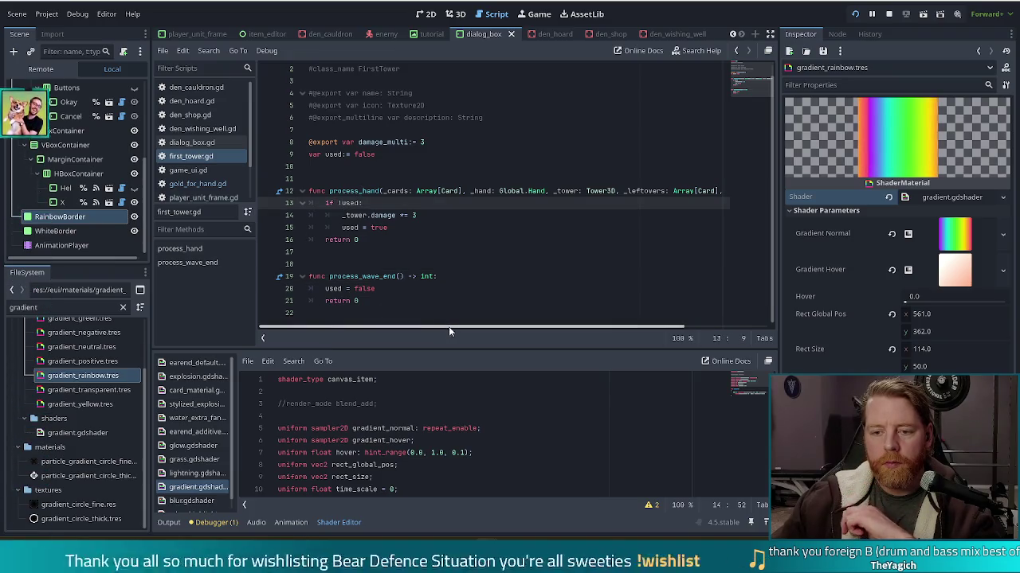
key("BackSpace")
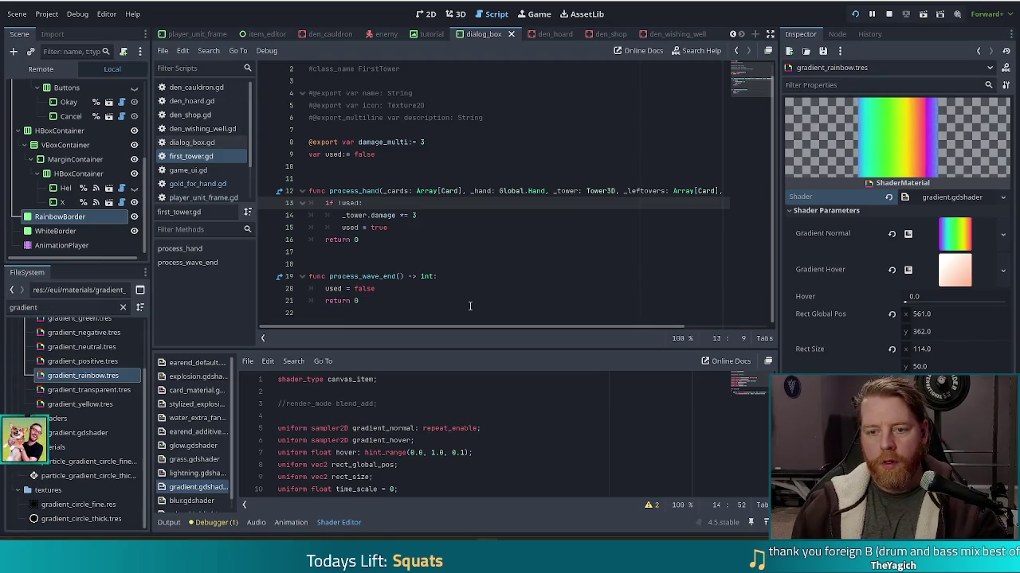
Step: Insert 'if !_preview:' after the damage line and indent 'used = true' beneath it
left_click(441, 215)
key("Return")
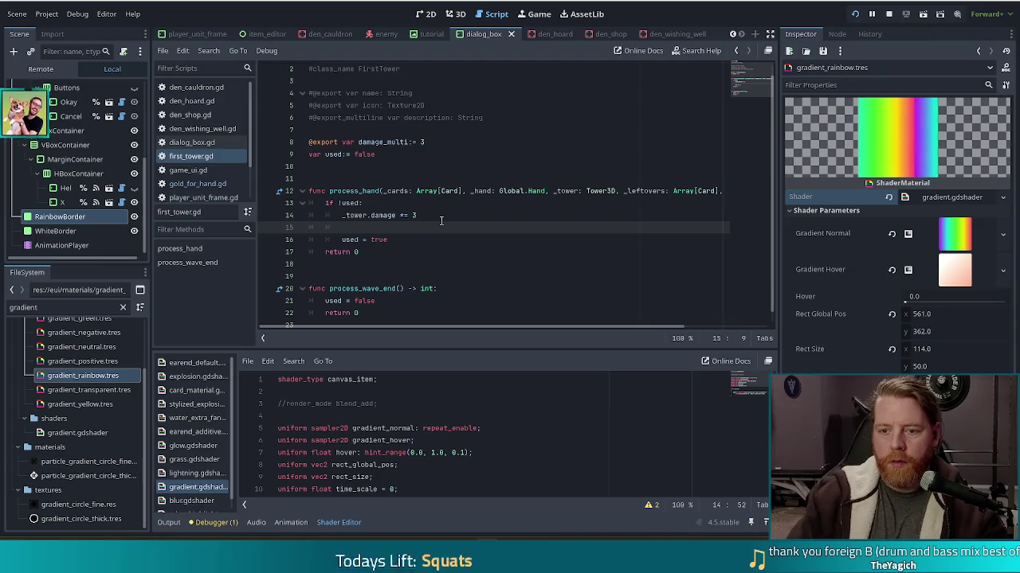
type("if !pr")
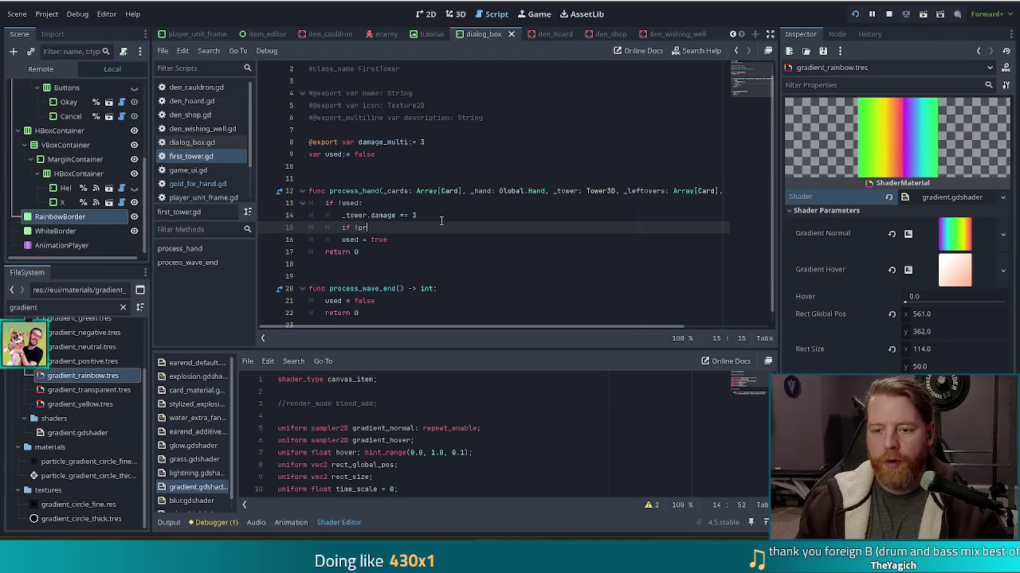
type("ev")
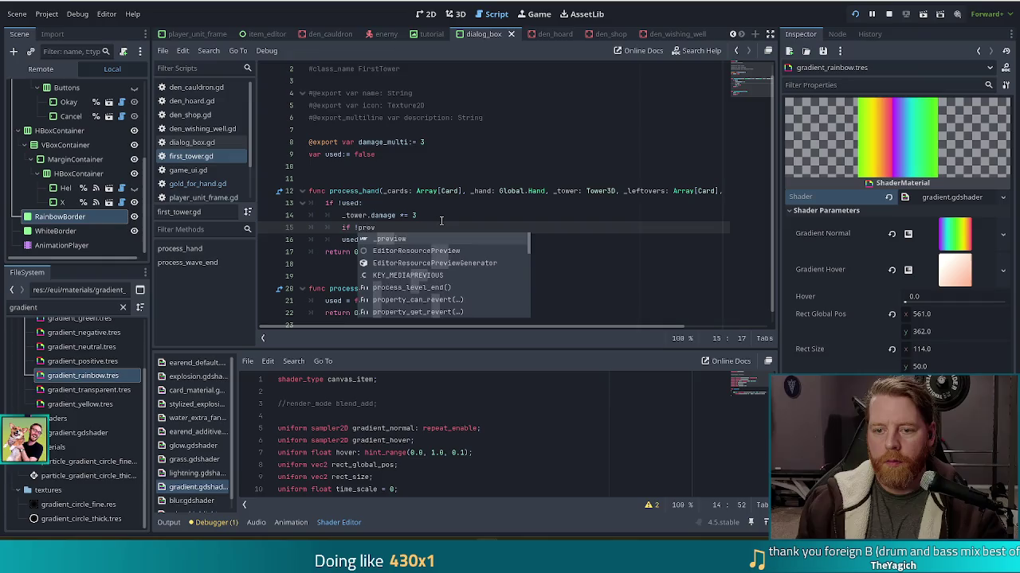
key("Return")
type(":")
key("Down")
key("Home")
key("Tab")
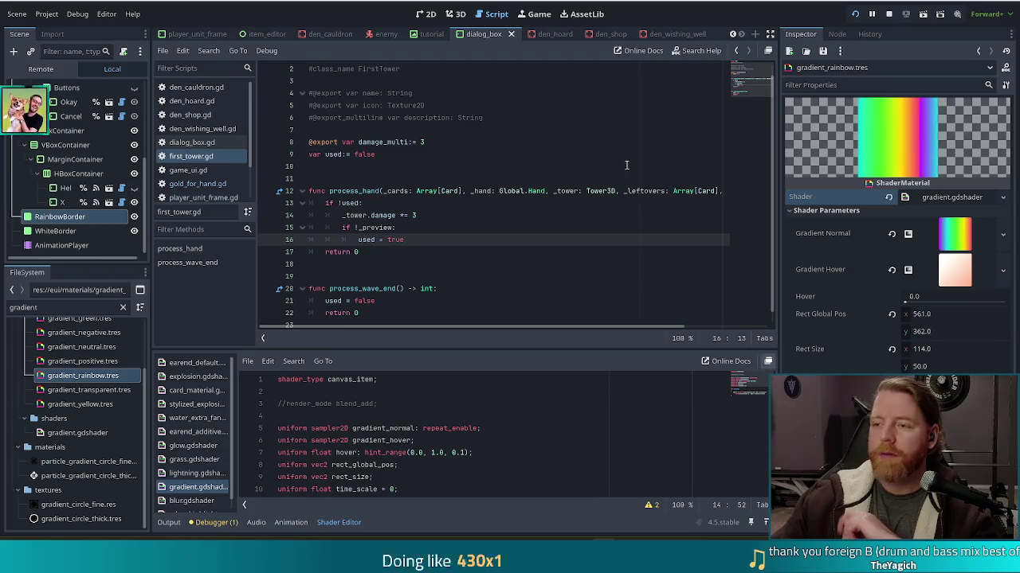
Step: Restart the game, begin a new game, and add the first_tower wish via the console
left_click(888, 14)
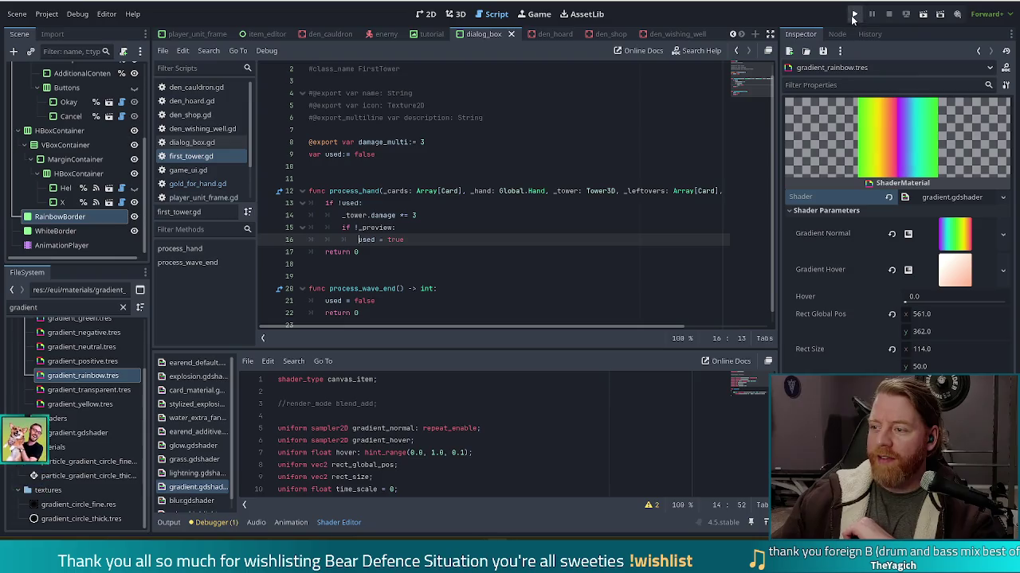
left_click(853, 15)
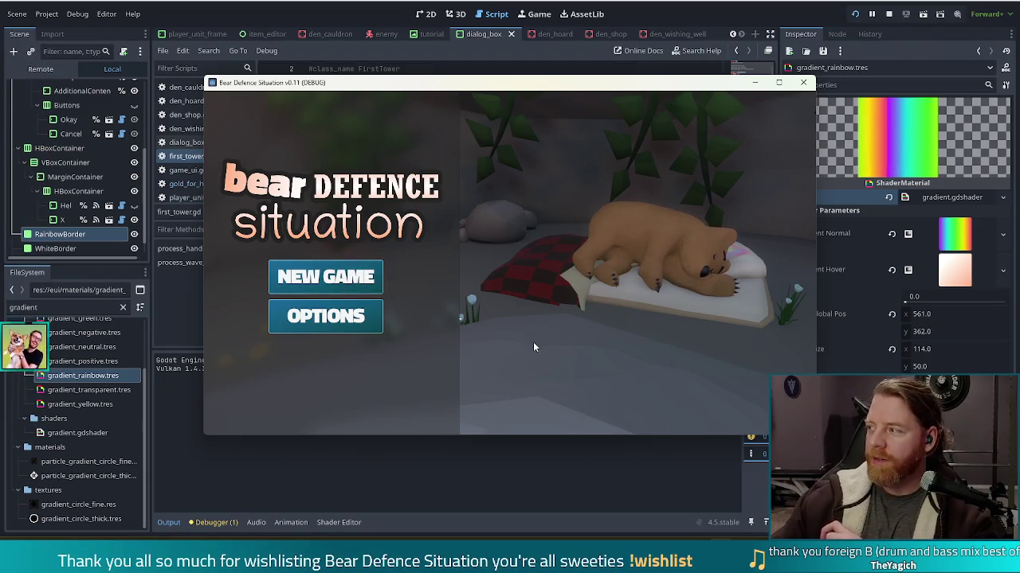
left_click(349, 281)
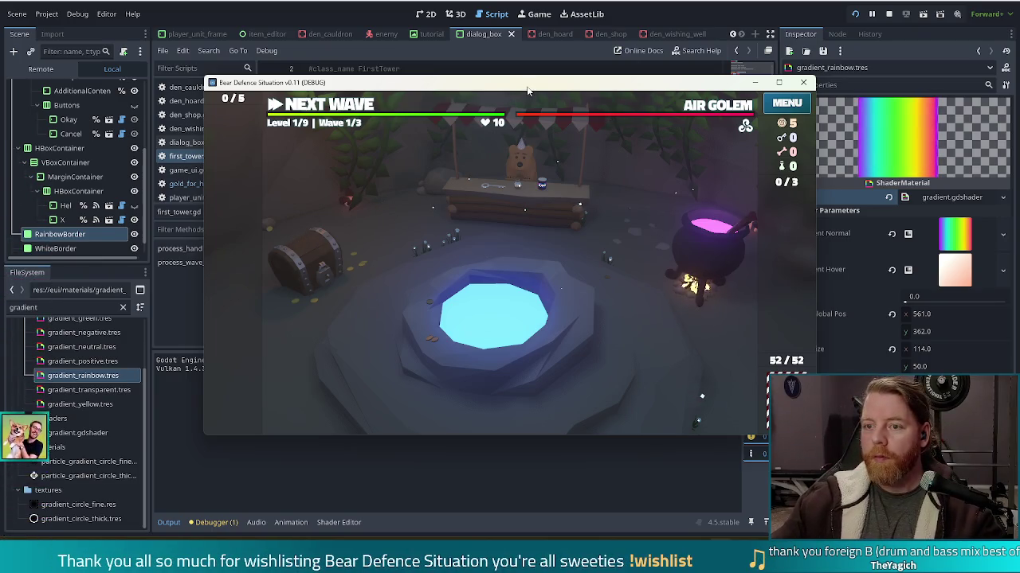
key("grave")
type("add_")
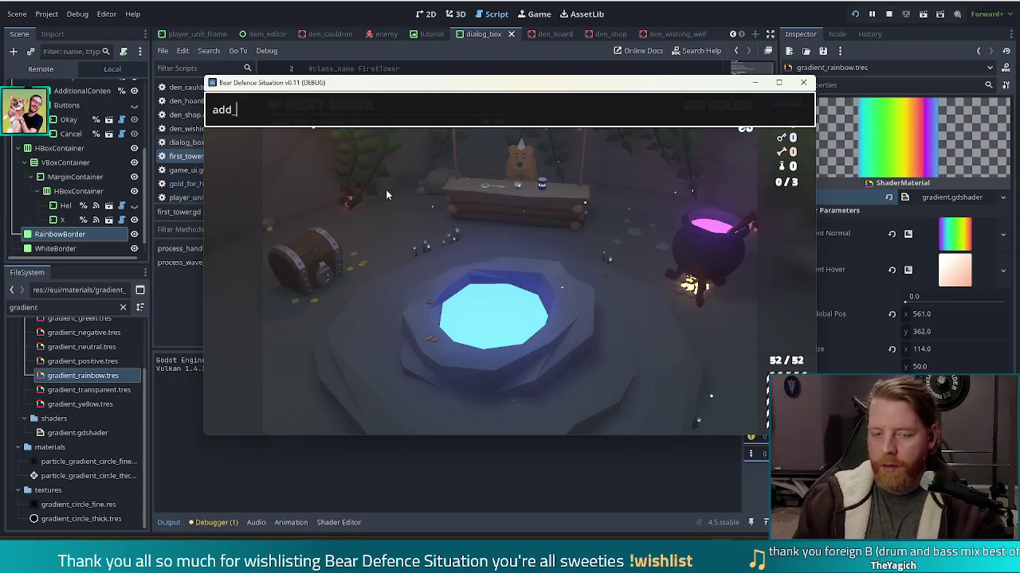
type("wish first_tower")
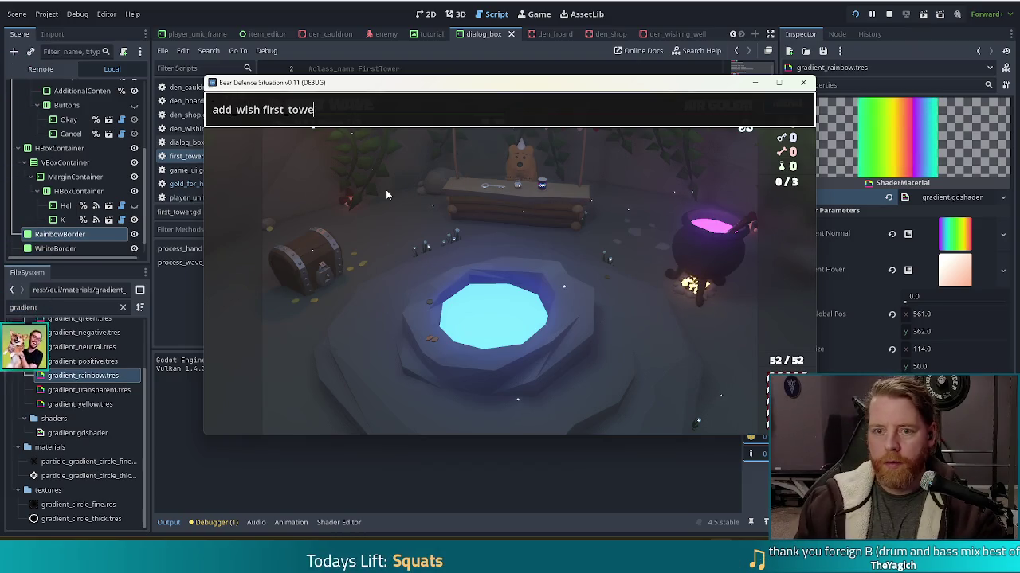
key("Return")
mouse_move(211, 263)
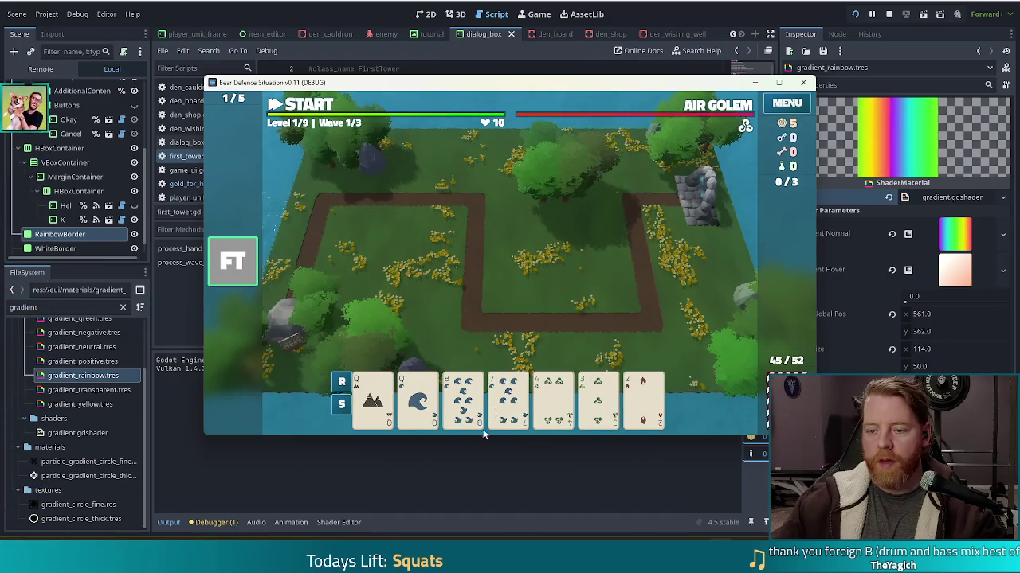
Step: Play two Queen High Card hands and place both Ballista Towers on the map
left_click(417, 398)
left_click(478, 333)
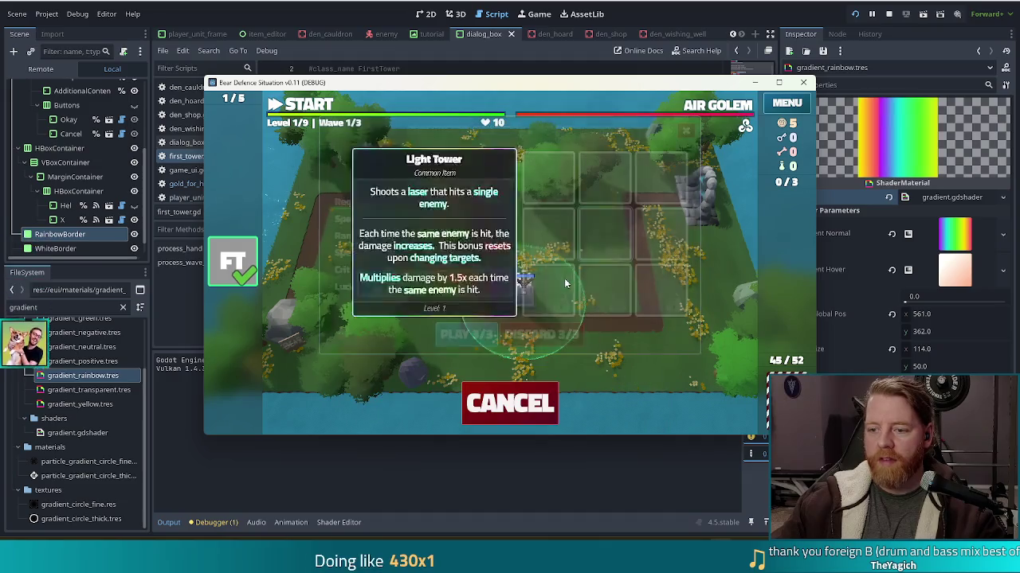
left_click(604, 279)
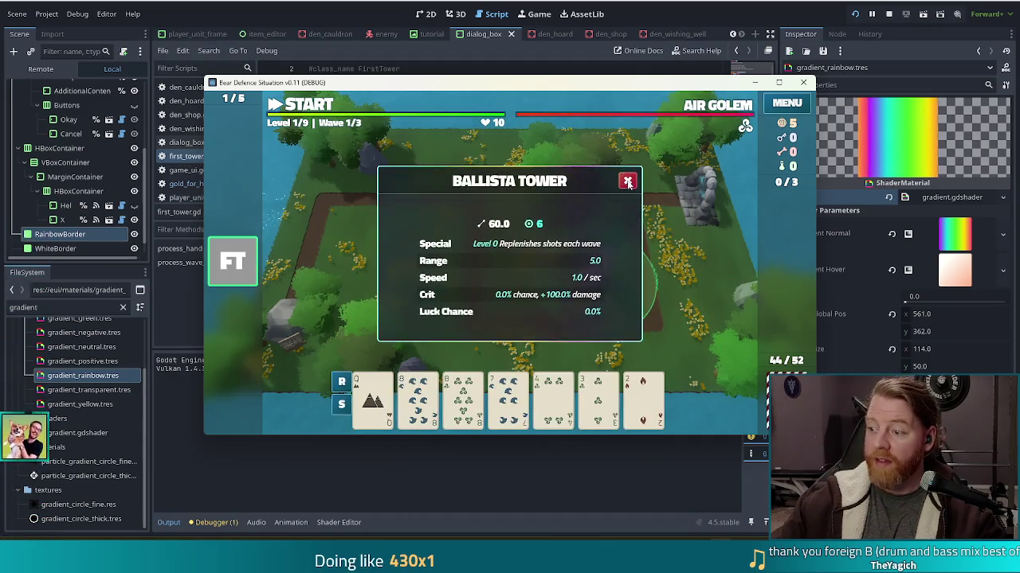
left_click(627, 181)
left_click(373, 398)
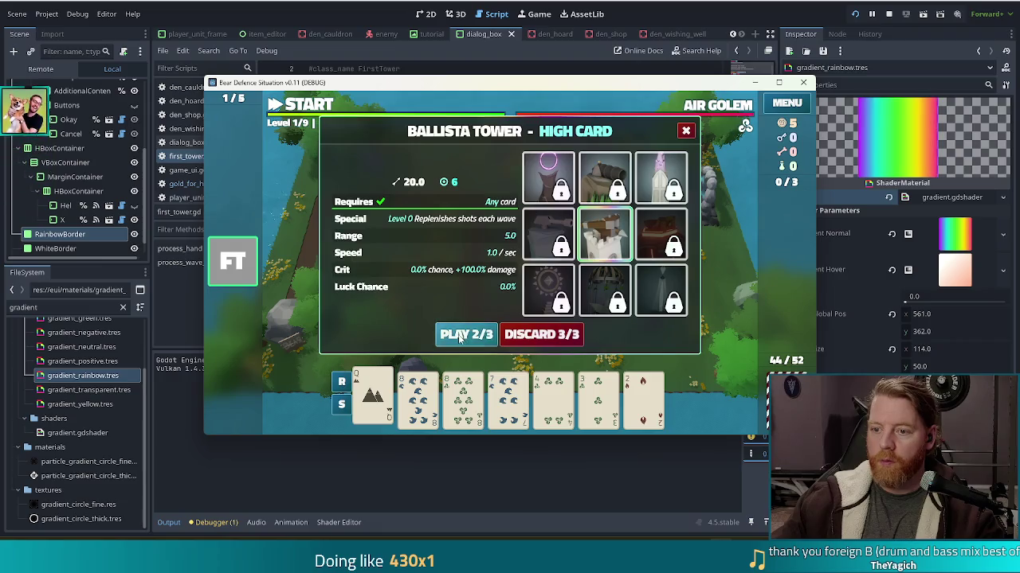
left_click(478, 334)
left_click(427, 237)
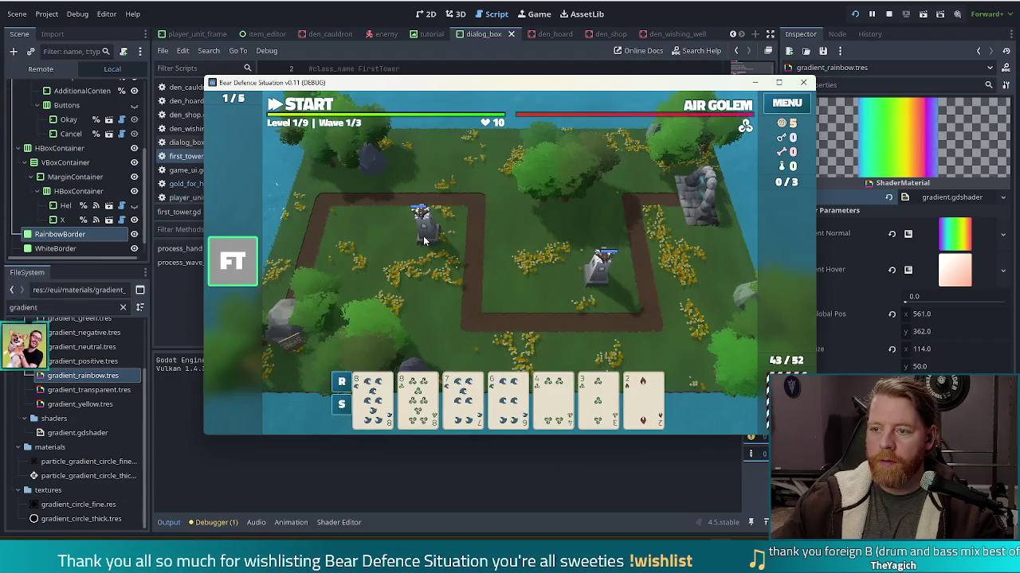
left_click(628, 181)
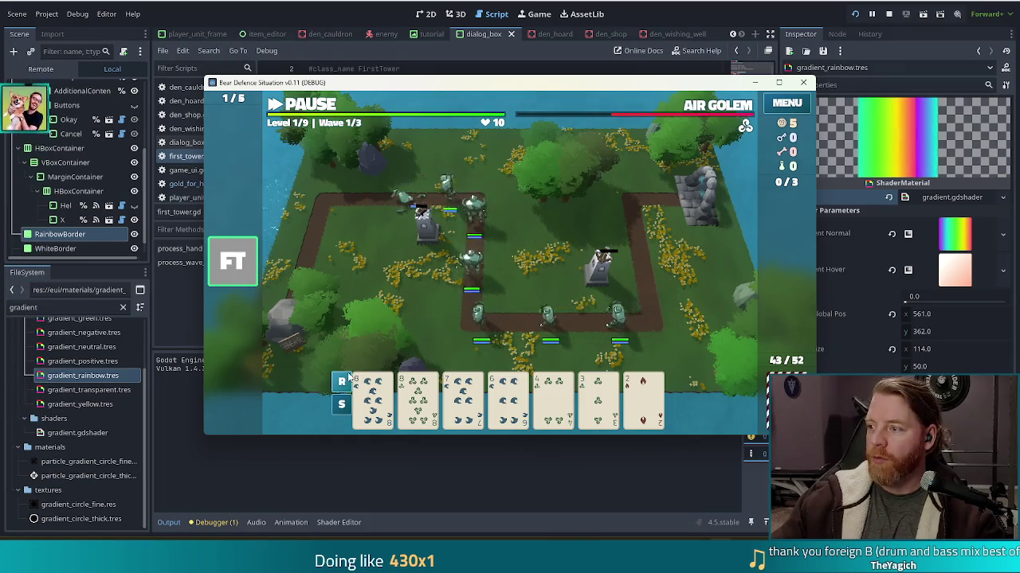
Step: Let the first wave finish, then stop the running game
mouse_move(554, 398)
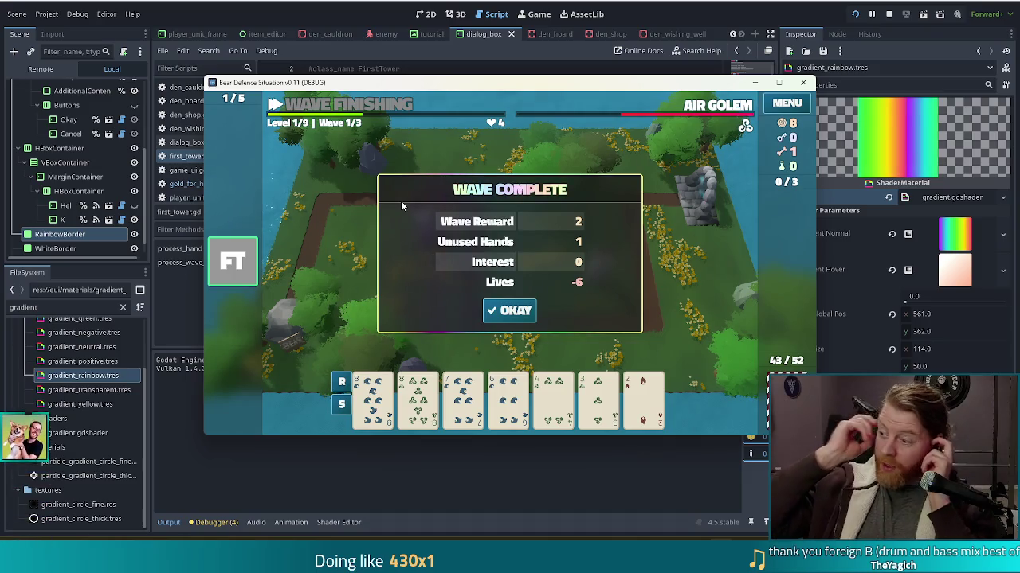
left_click(889, 15)
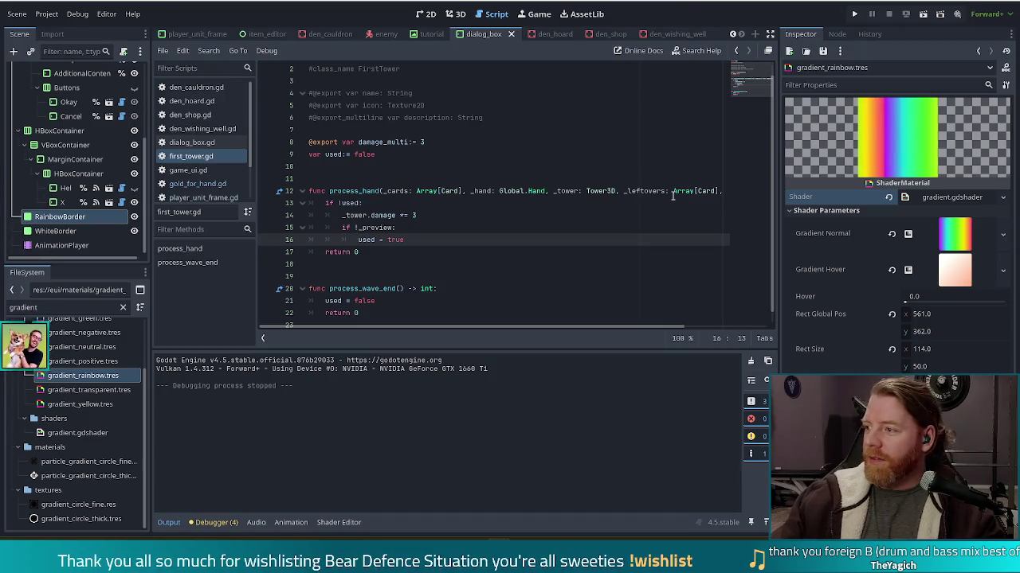
mouse_move(673, 195)
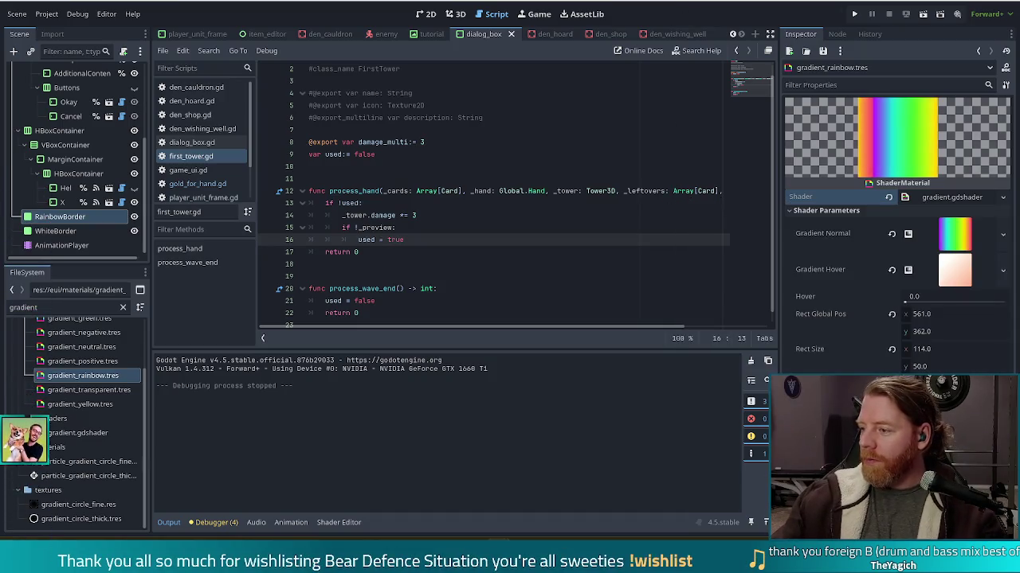
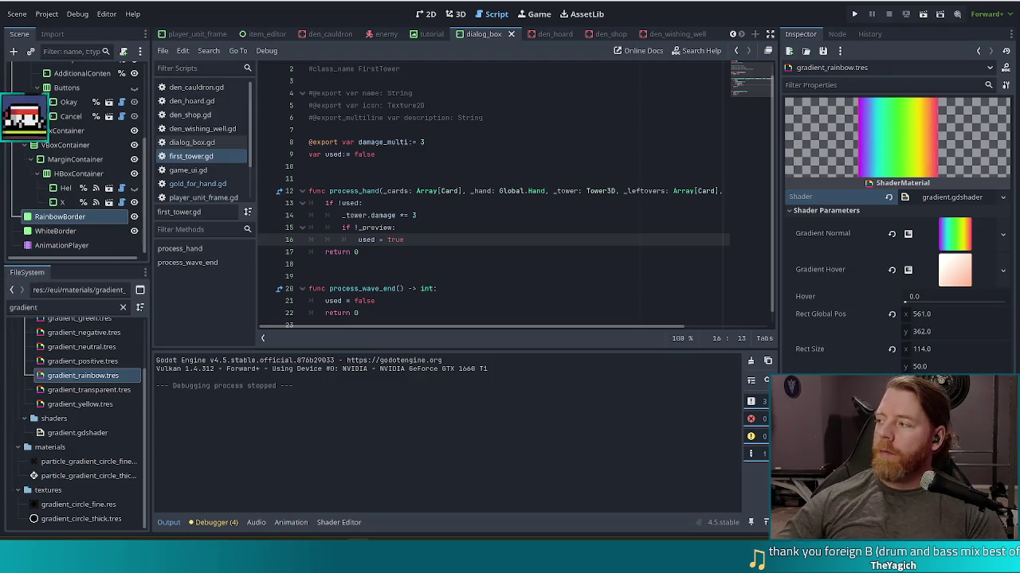
Step: Switch from Godot to the Chrome window showing The Smol Mushroomancer Steam page
key("alt+Tab")
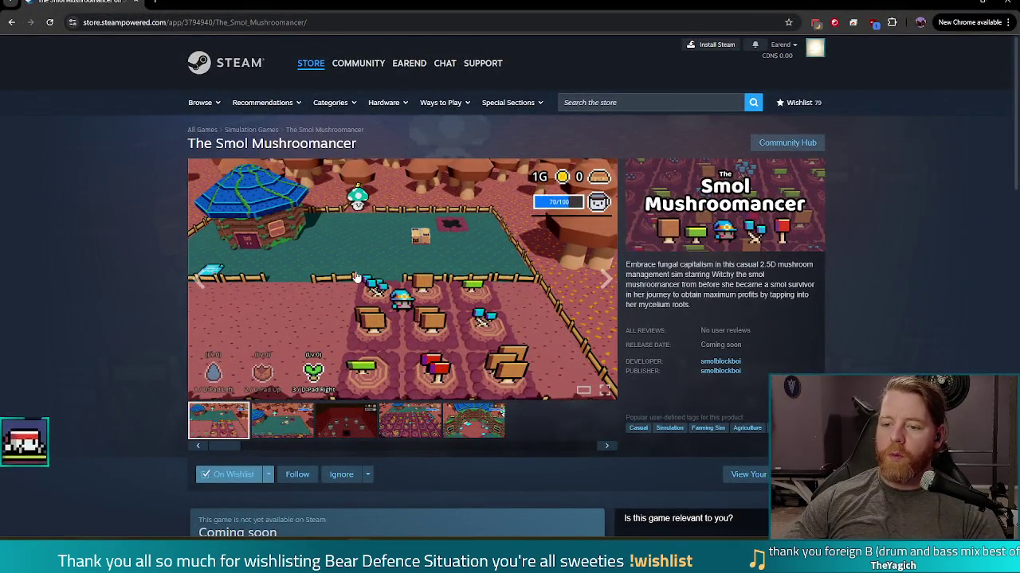
Step: View The Smol Mushroomancer screenshots one through four, then copy the store page URL
left_click(356, 276)
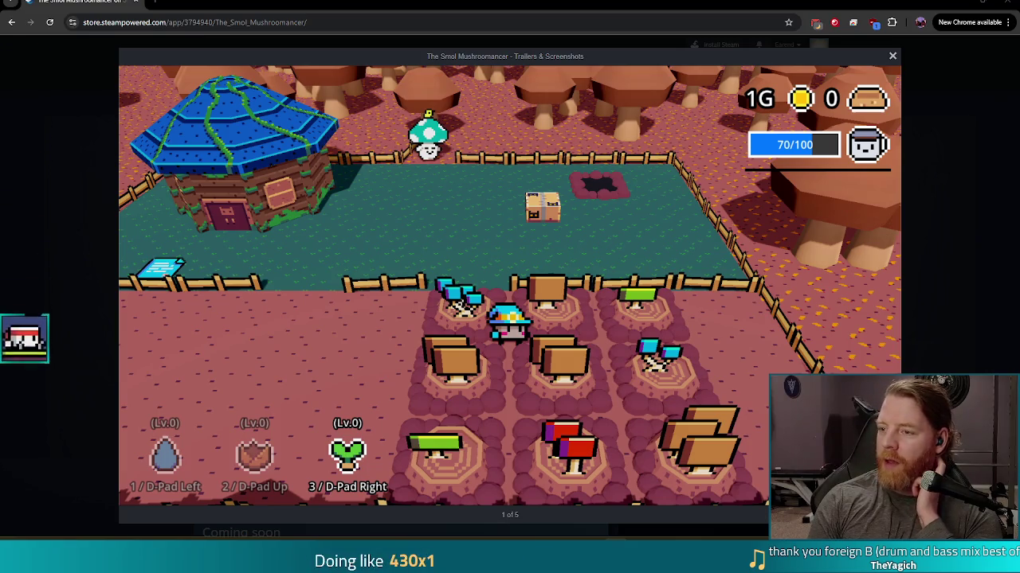
left_click(885, 294)
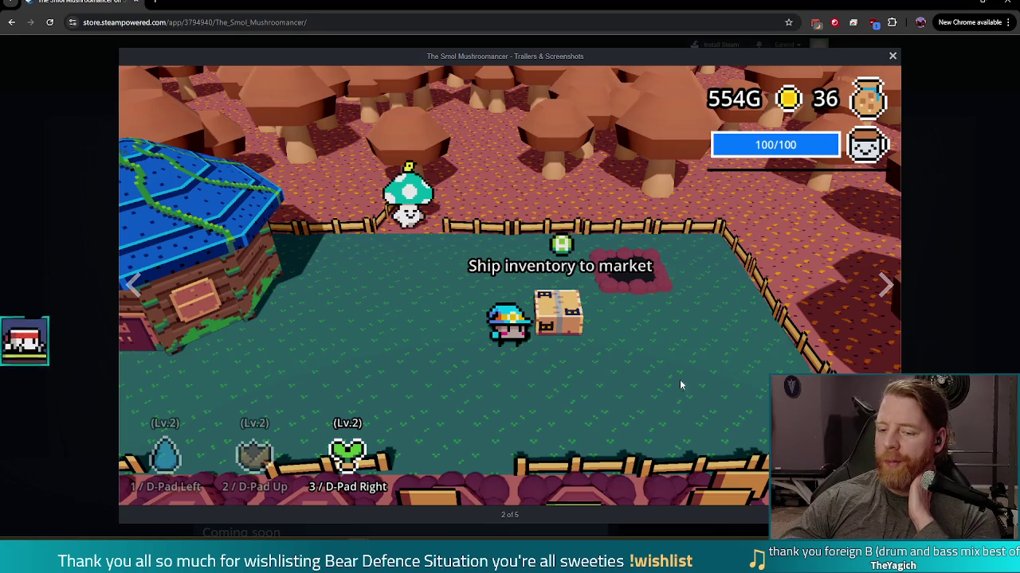
left_click(889, 286)
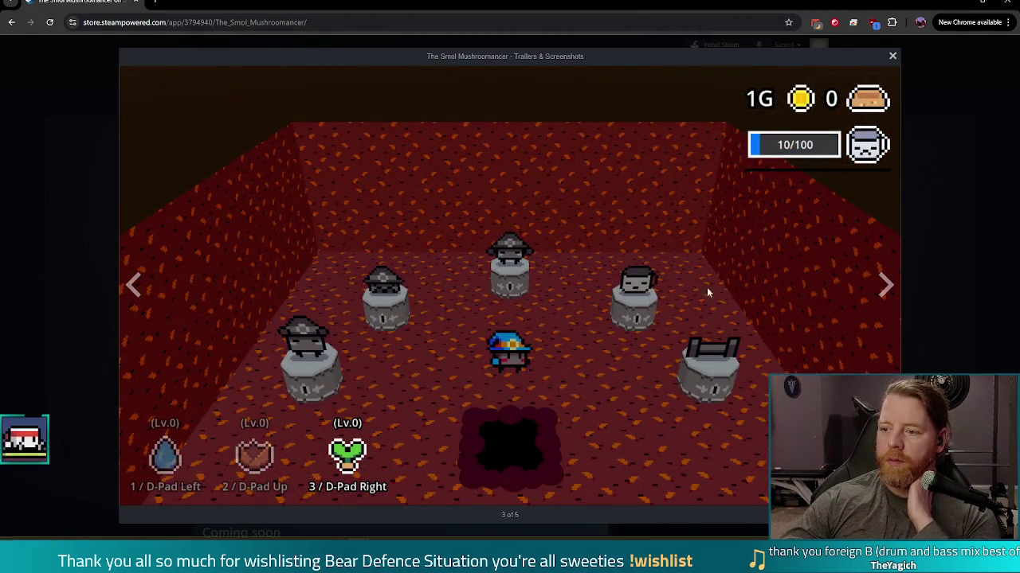
left_click(883, 290)
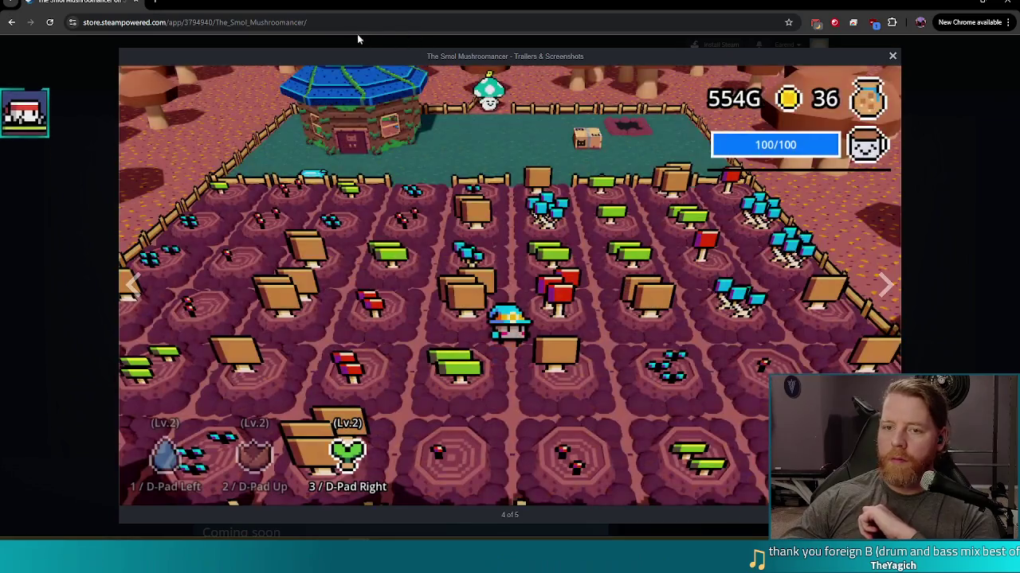
left_click(360, 22)
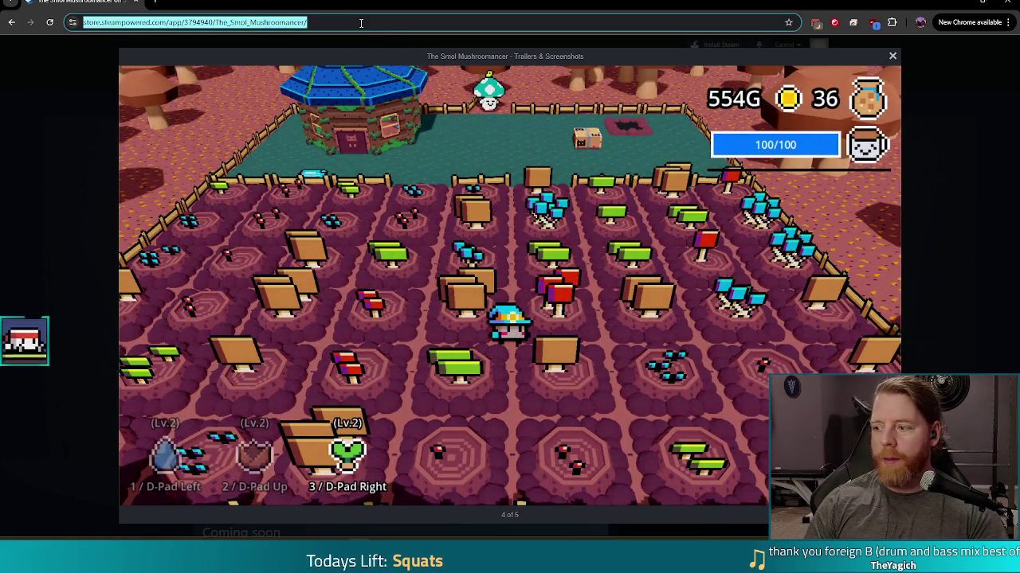
key("alt+Tab")
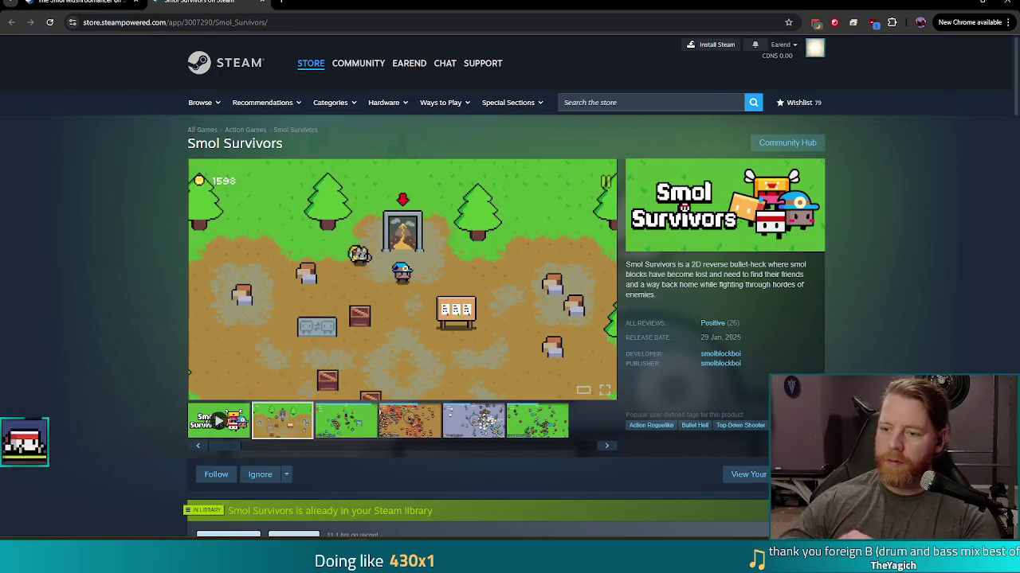
Step: Play the Smol Survivors launch trailer in fullscreen
left_click(219, 422)
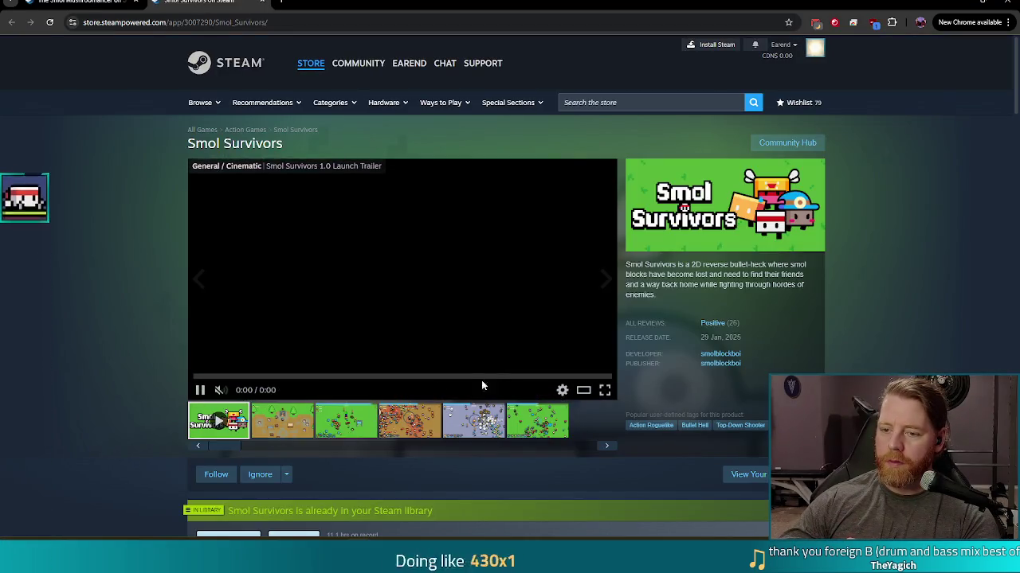
left_click(602, 390)
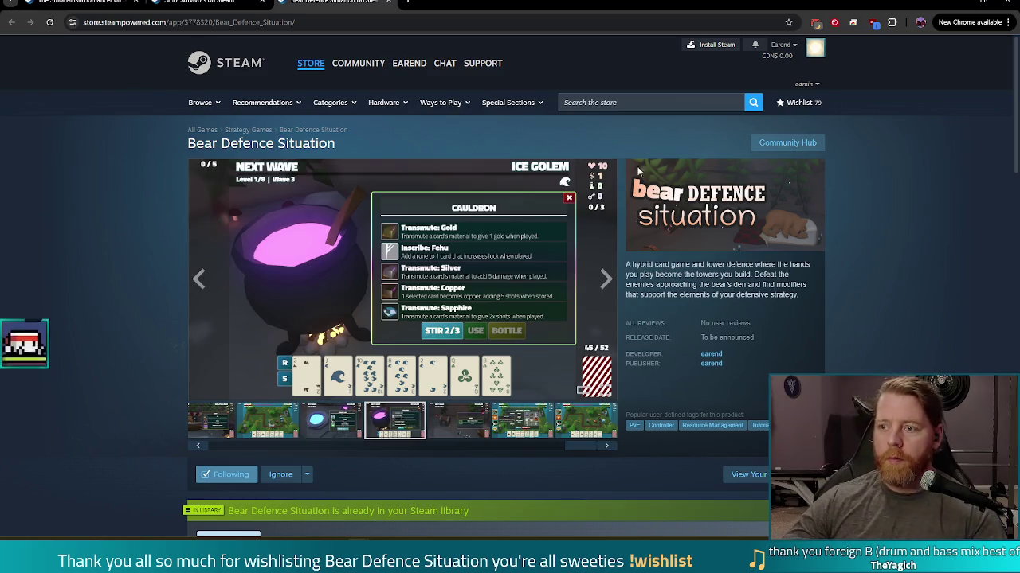
Step: Close Chrome, run the project, start a maximized new game, and open the Wishing Well
left_click(1002, 4)
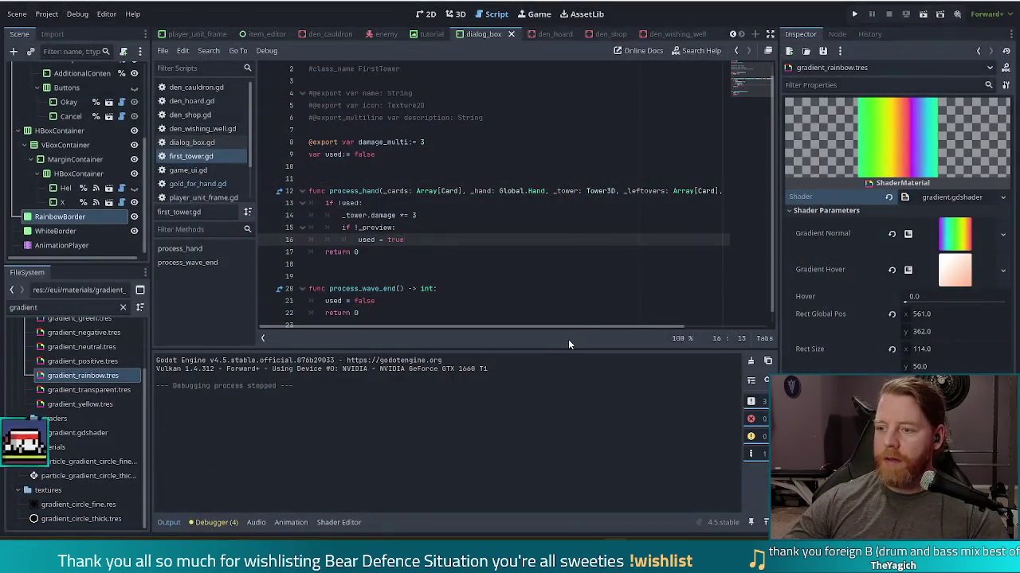
left_click(858, 17)
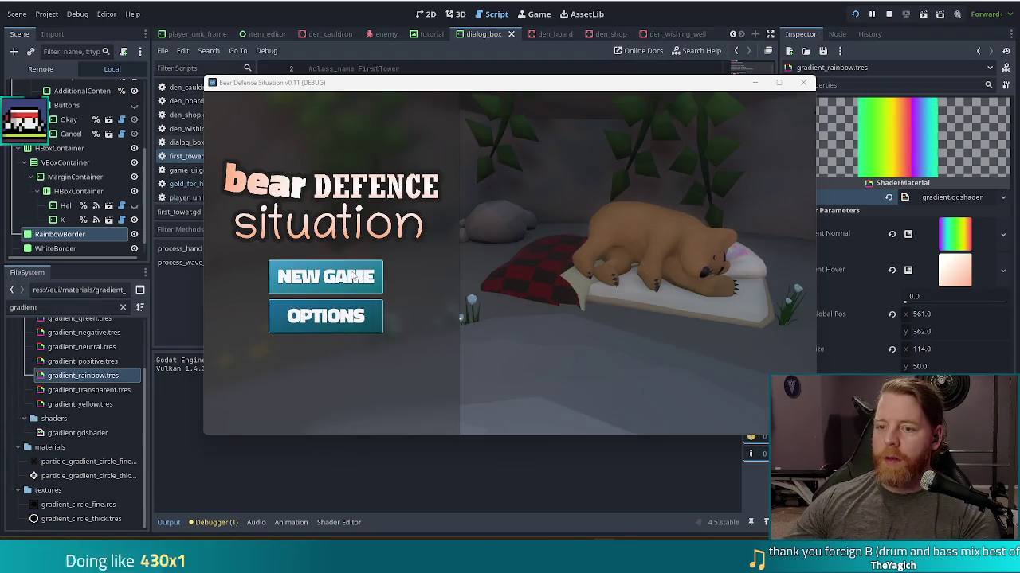
left_click(354, 276)
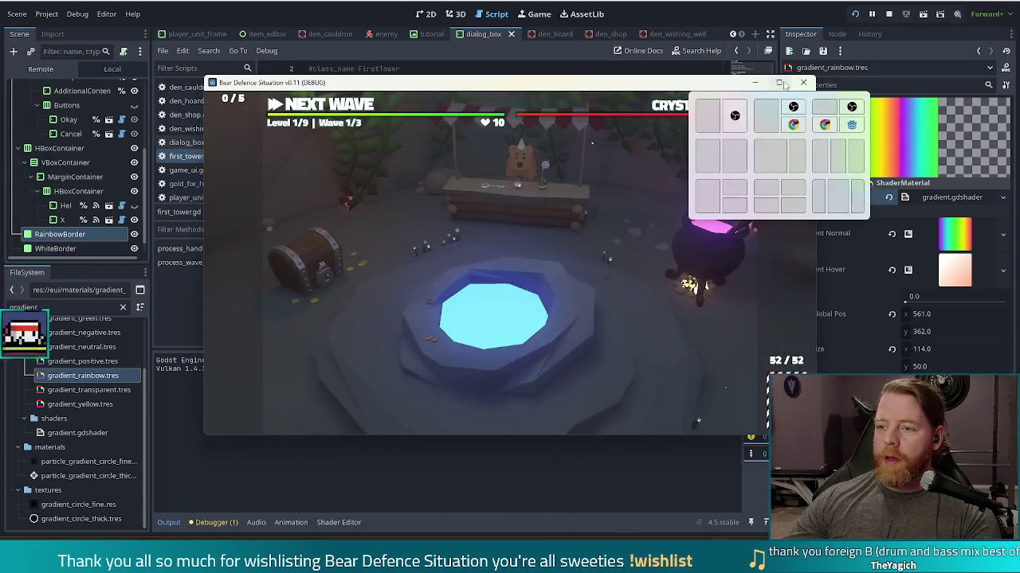
left_click(785, 84)
left_click(584, 292)
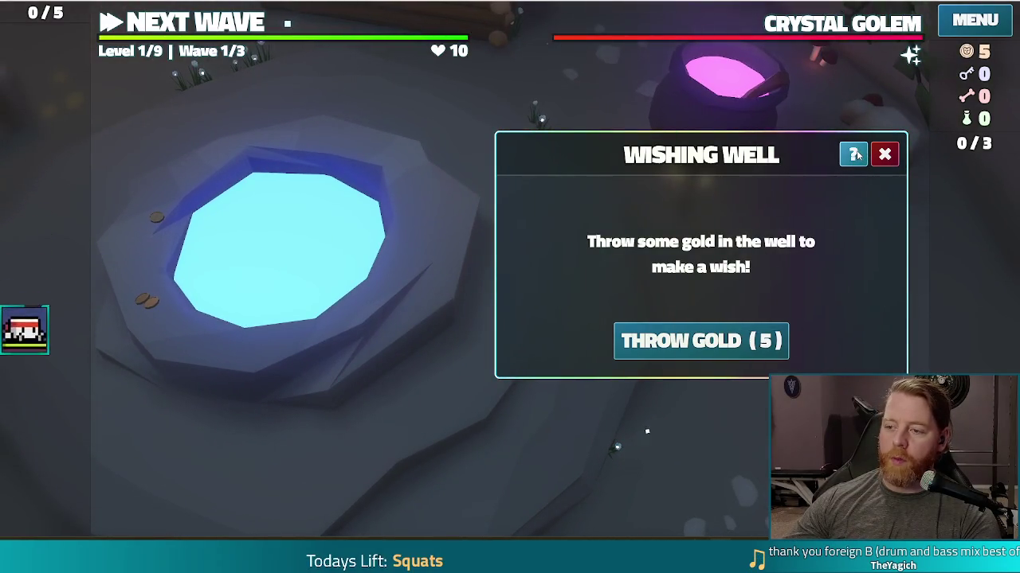
Step: Read through all of the Wishing Well's help tips
left_click(854, 155)
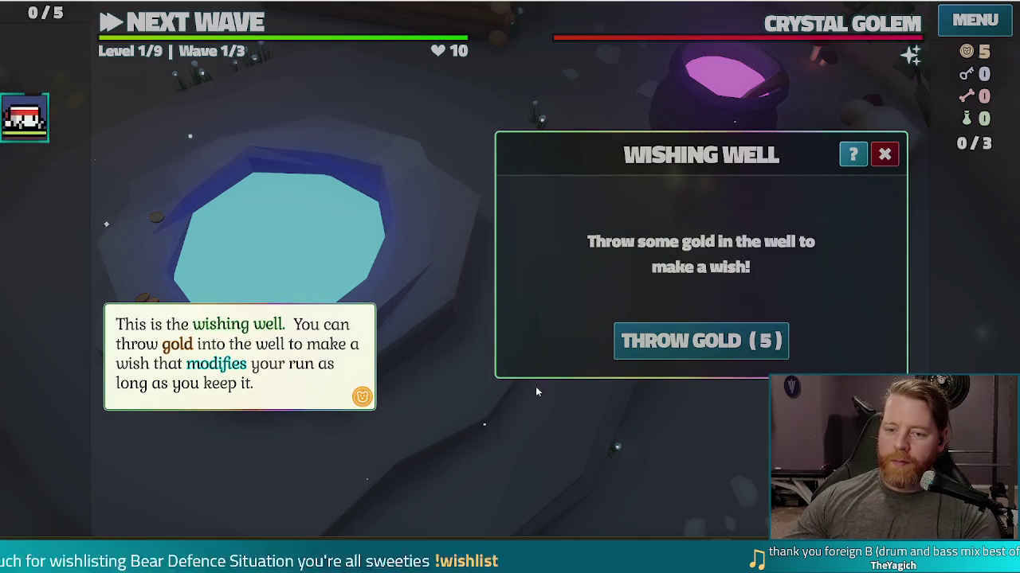
left_click(336, 213)
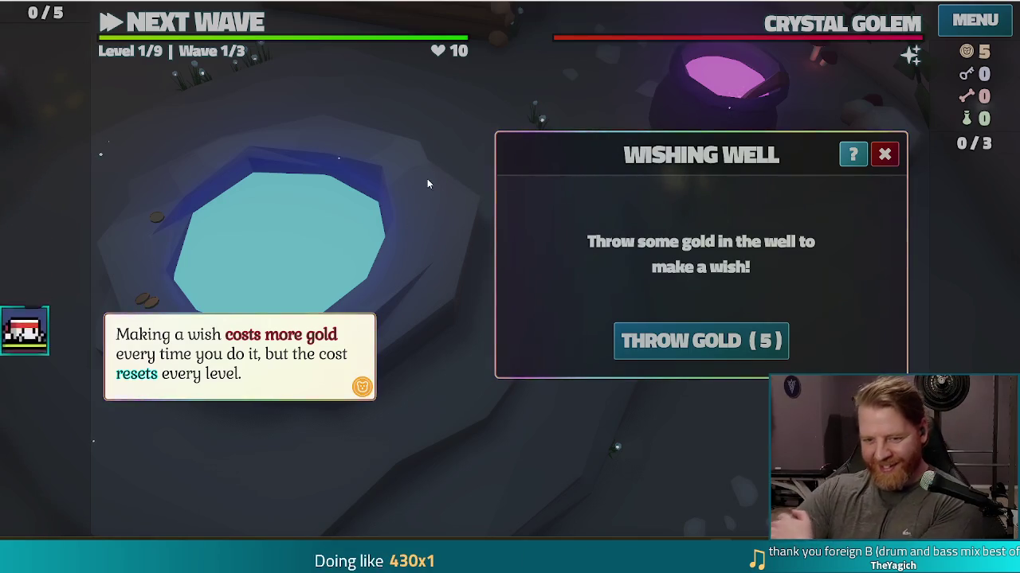
left_click(423, 200)
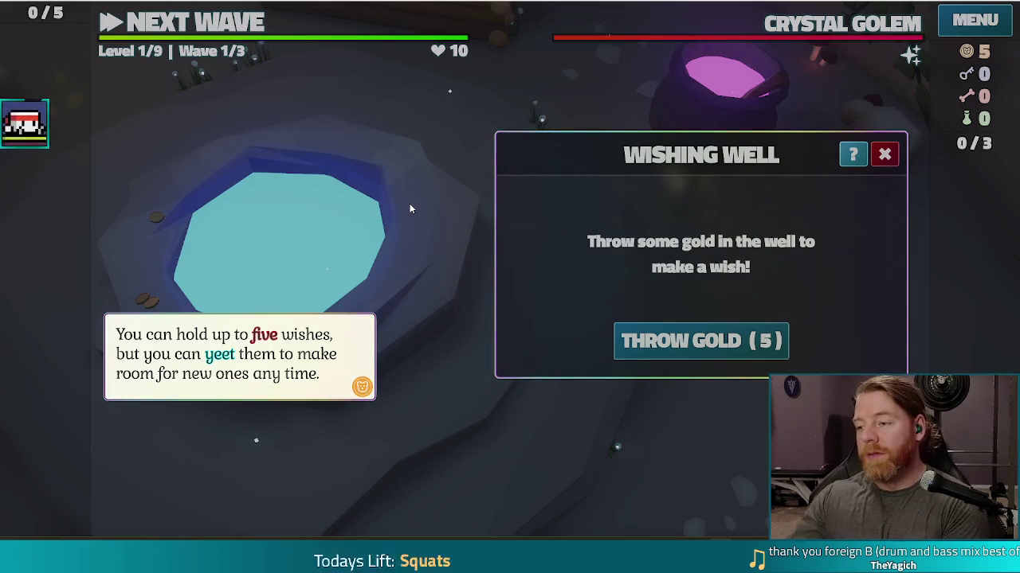
left_click(344, 227)
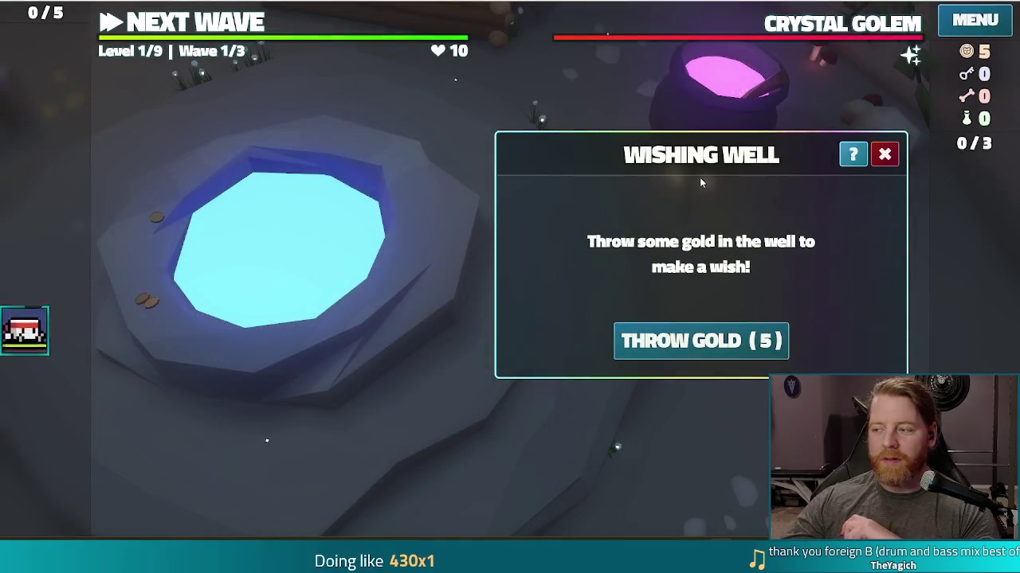
Step: Close the Wishing Well panel and bring up the 9 card's Ballista Tower details
left_click(884, 155)
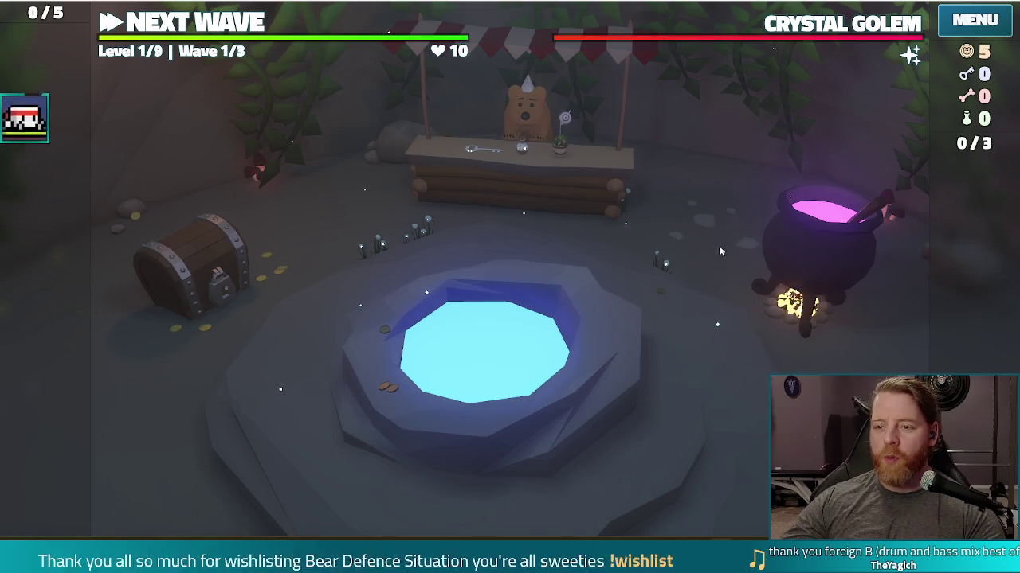
left_click(583, 386)
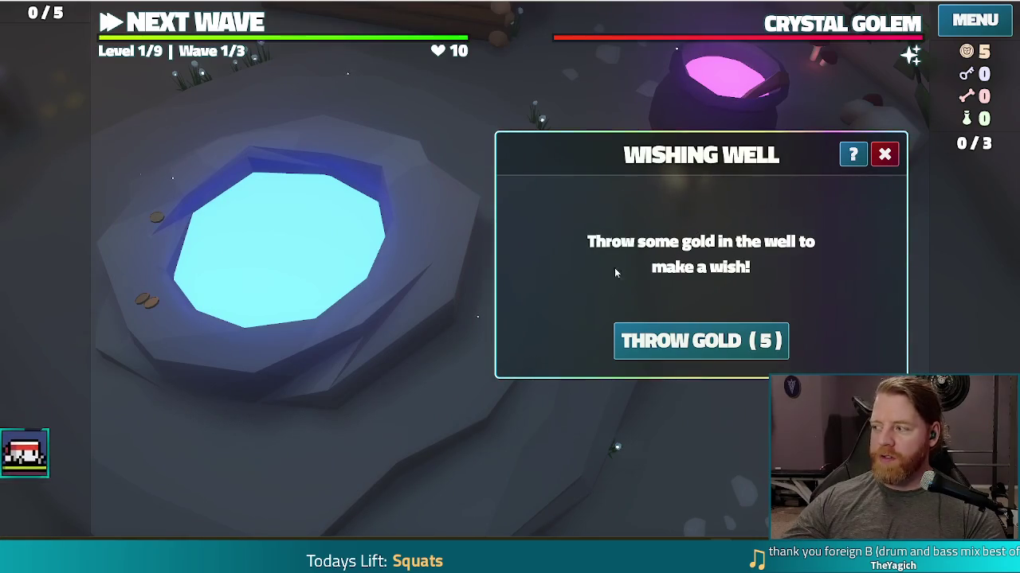
left_click(884, 155)
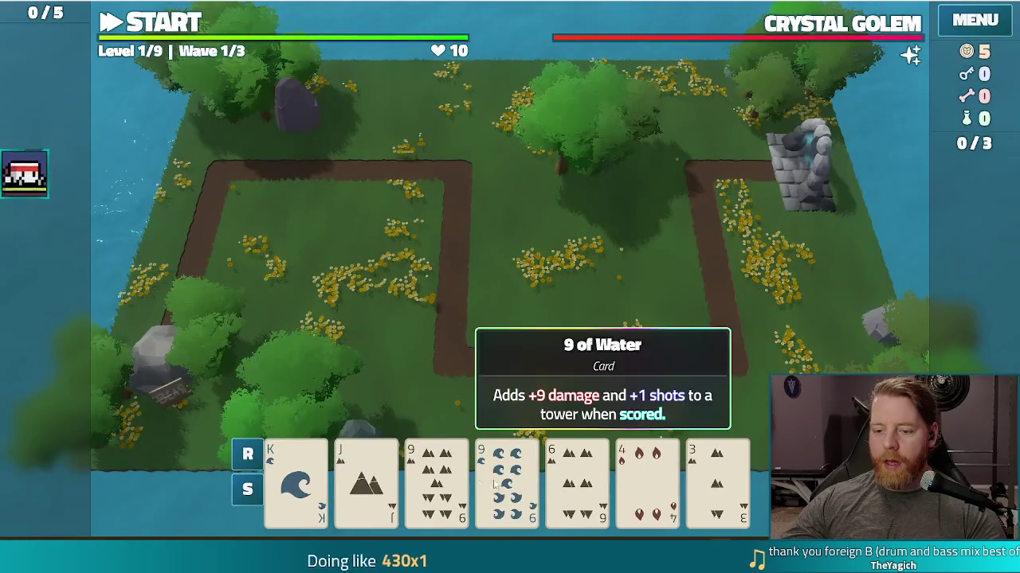
left_click(436, 478)
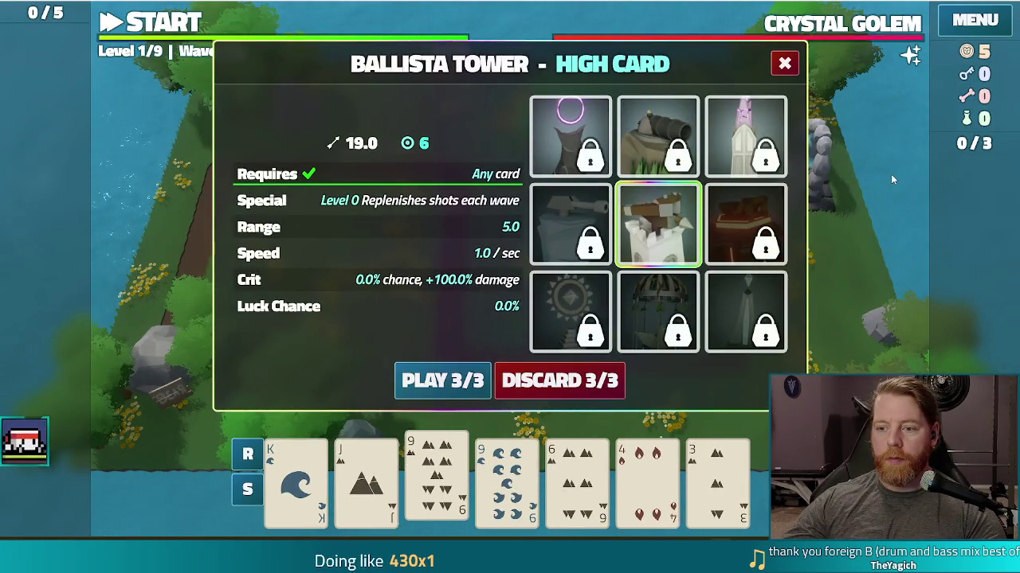
Step: Check the locked Ice Tower tooltip, then close the Ballista Tower dialog
mouse_move(556, 211)
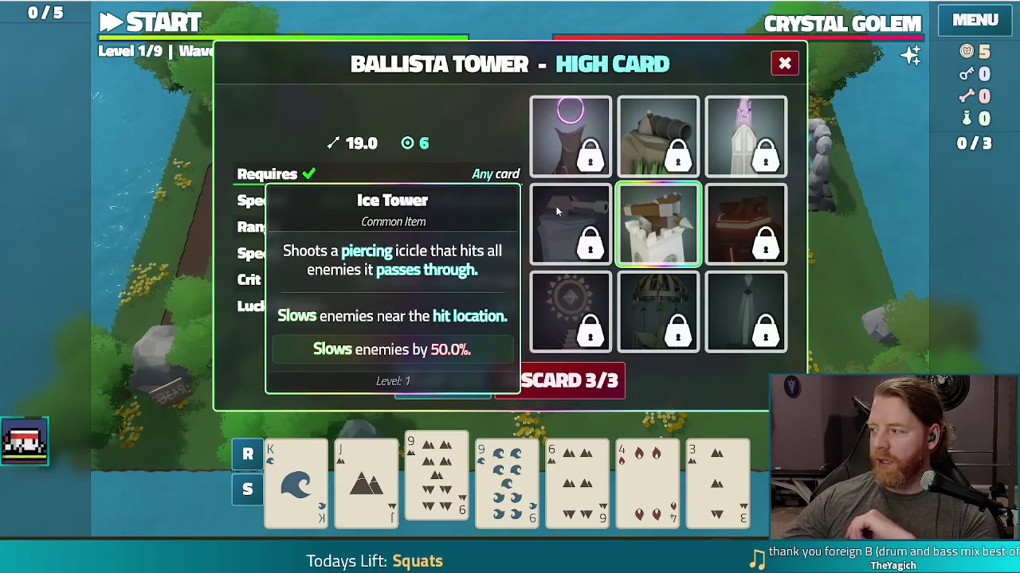
left_click(788, 64)
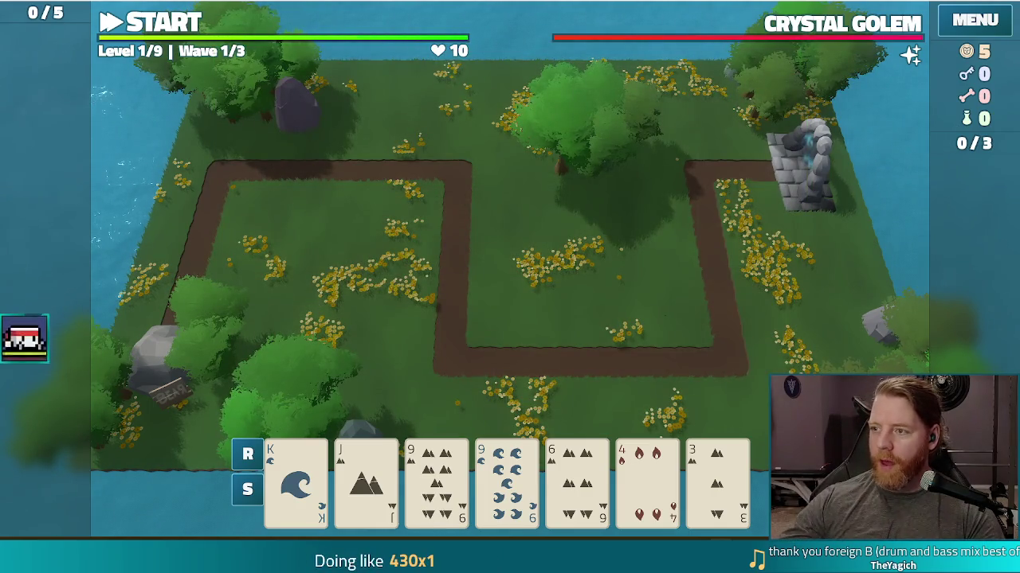
Step: Stop the debug game with F8, returning to first_tower.gd in the editor
key("F8")
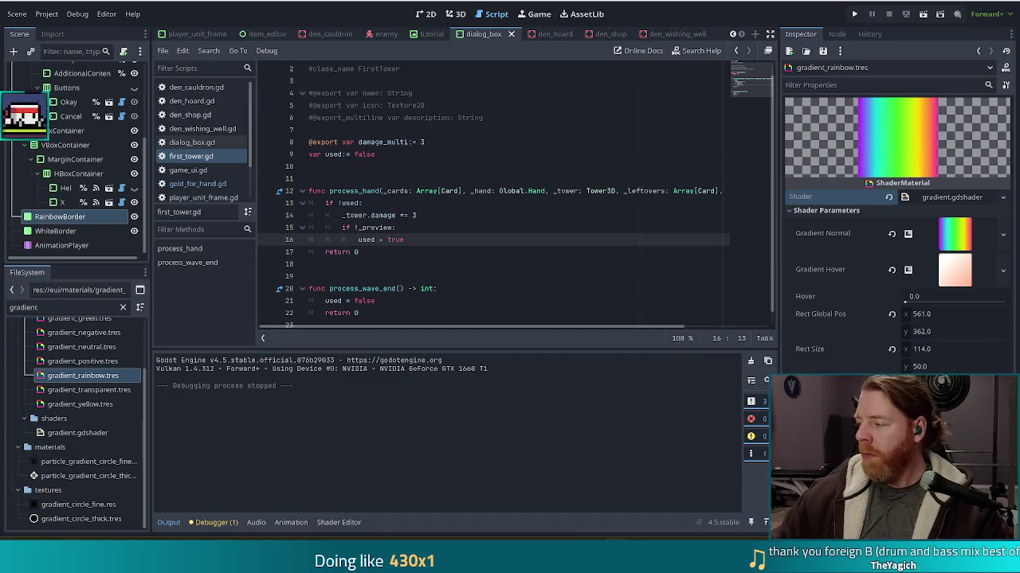
left_click(581, 244)
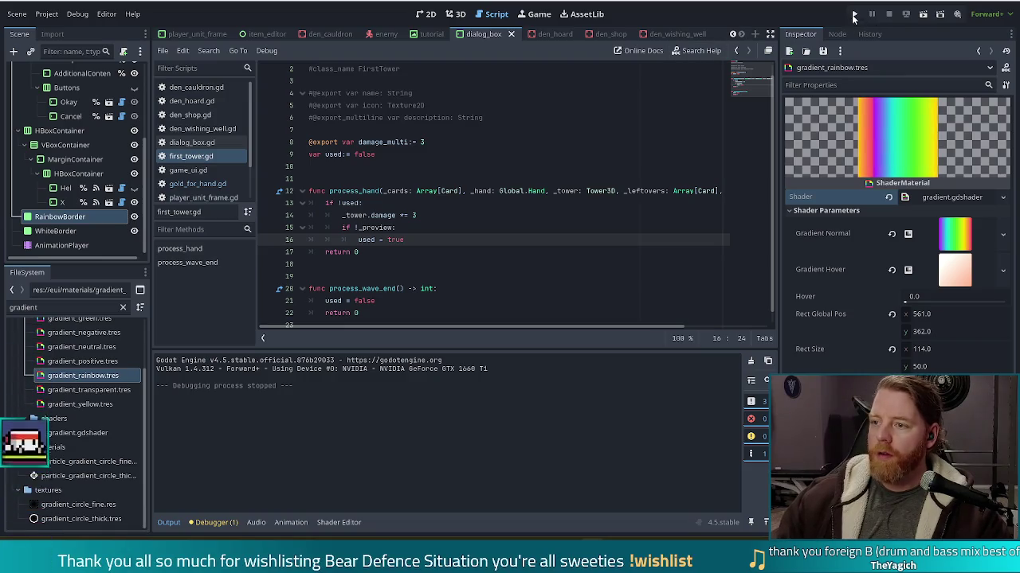
Step: Run the project, start a new game, and open the shop at the counter
left_click(854, 14)
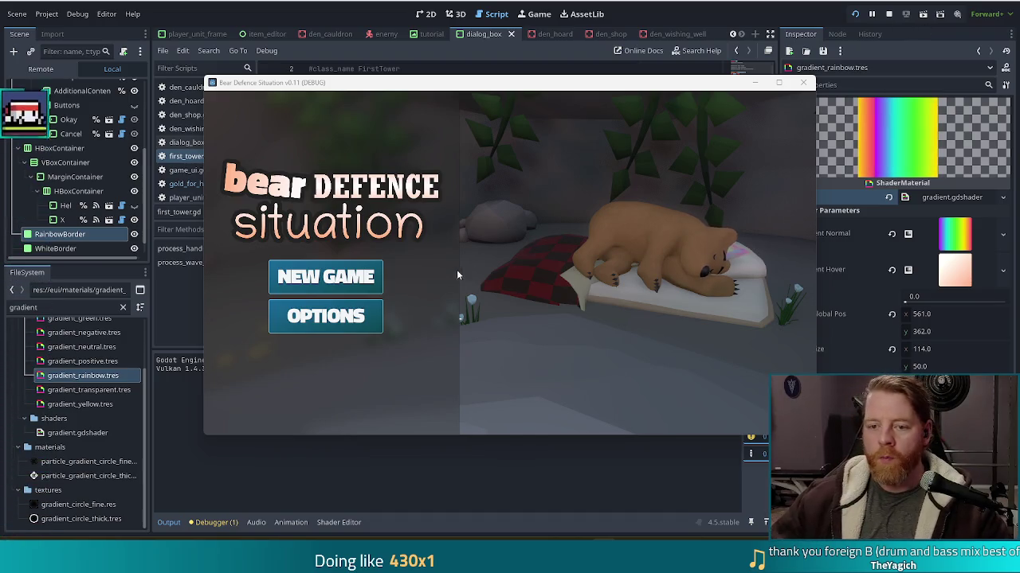
left_click(326, 276)
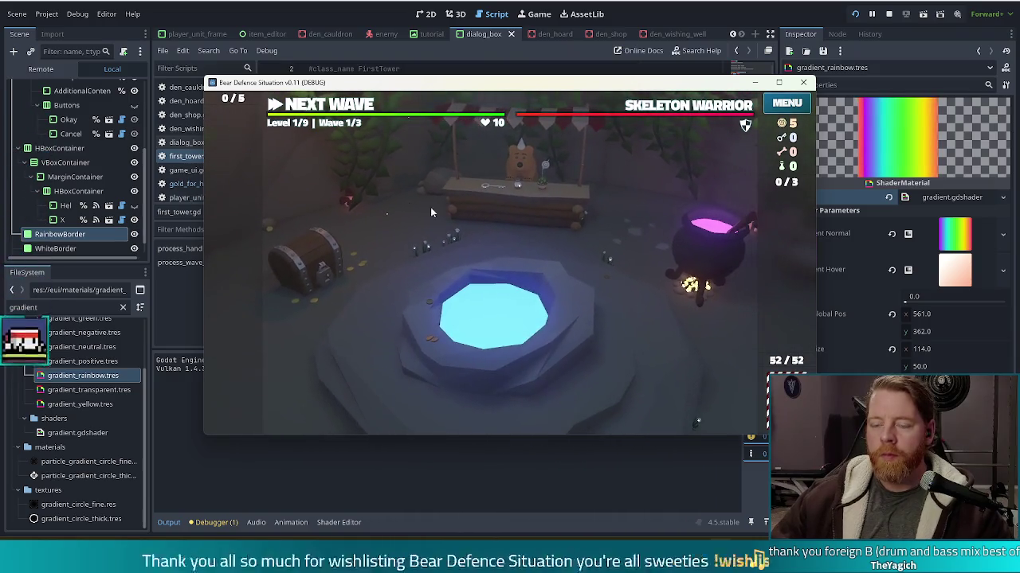
left_click(501, 208)
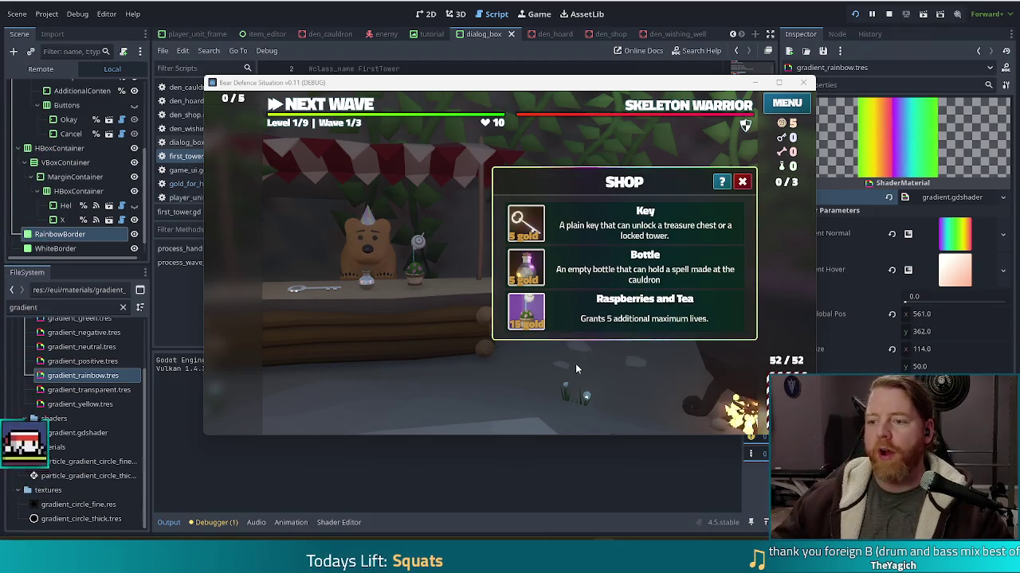
Step: Page through the shop's help messages, then close the Shop panel
left_click(722, 183)
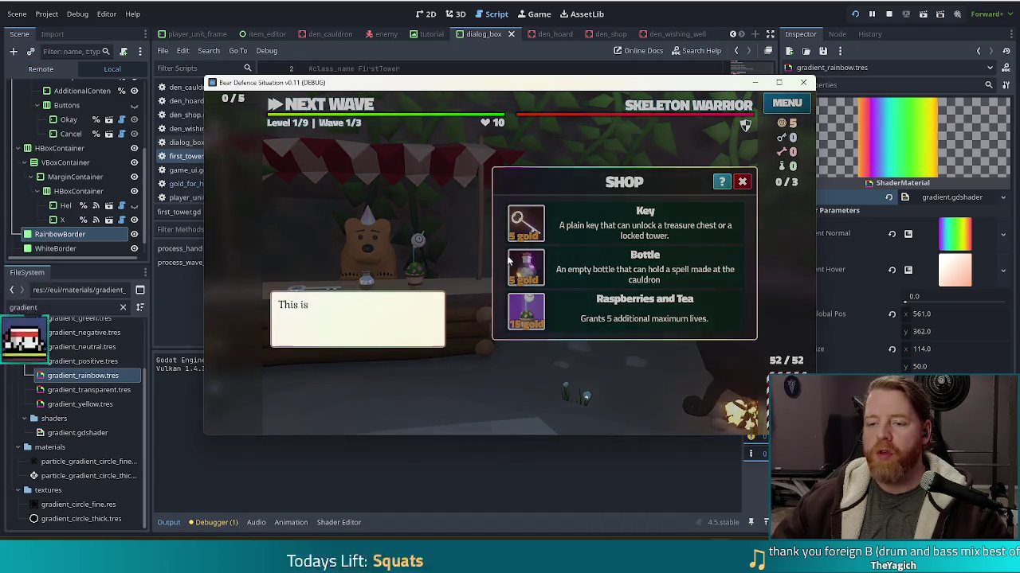
left_click(414, 232)
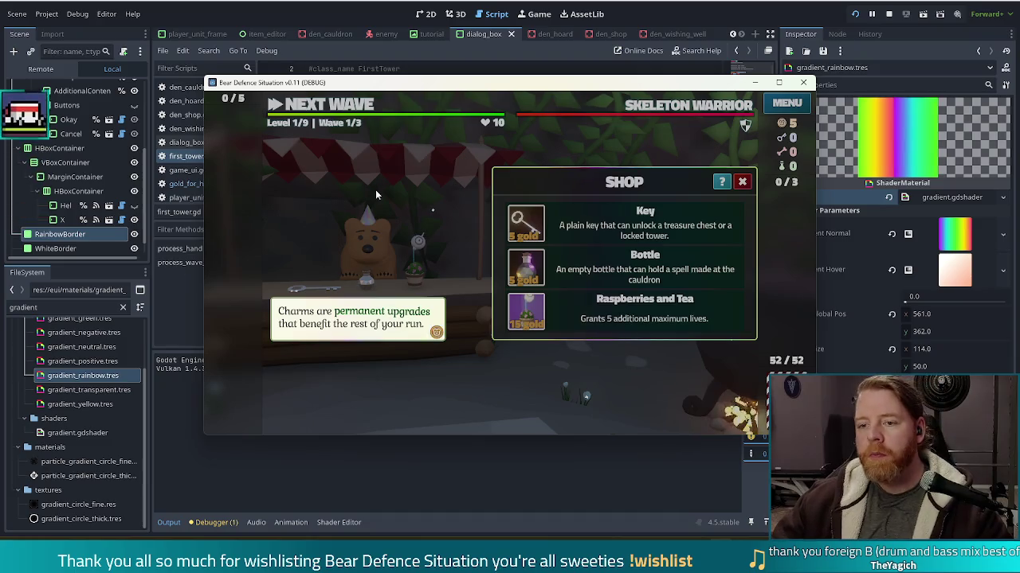
left_click(375, 189)
left_click(403, 228)
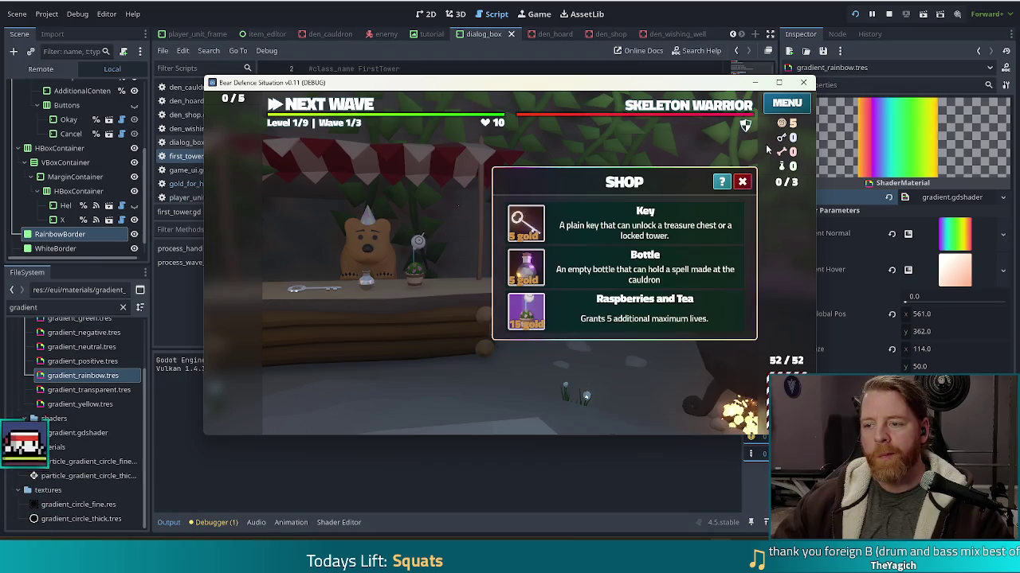
left_click(742, 182)
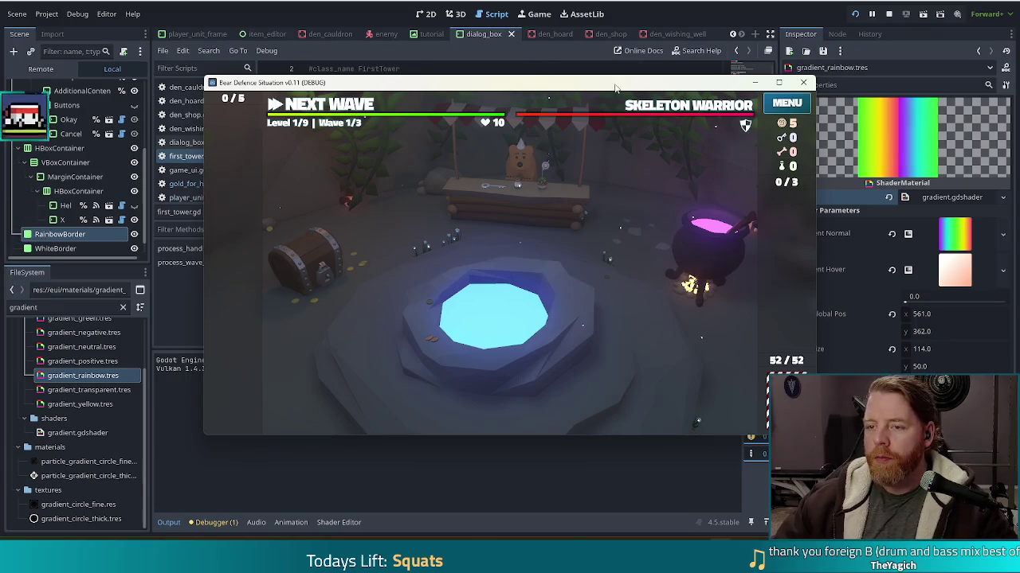
Step: Move the game window up-left and inspect the Next Wave HUD and wave bar
mouse_move(627, 88)
left_mouse_down()
mouse_move(585, 67)
mouse_move(586, 76)
left_mouse_up()
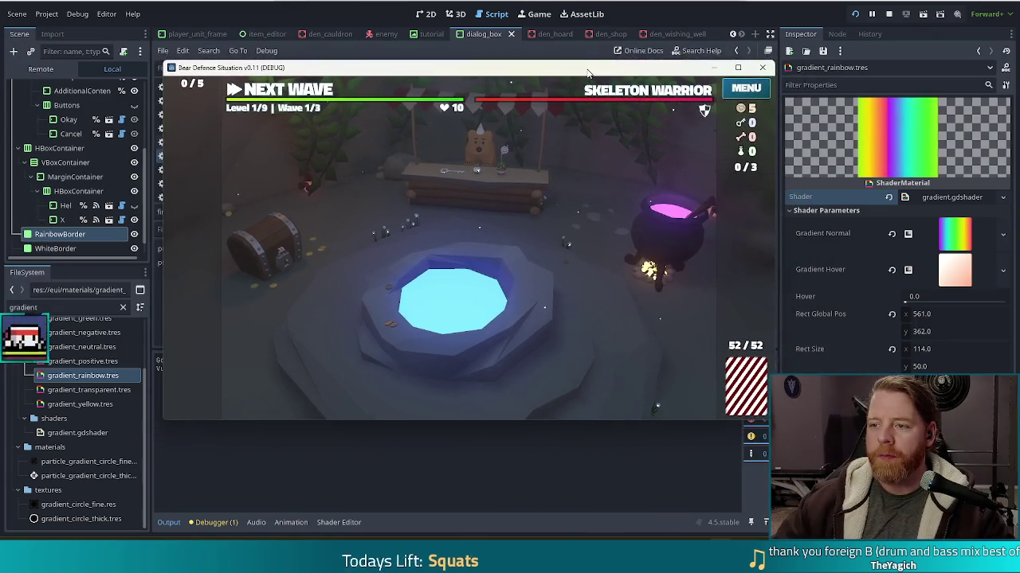
mouse_move(584, 90)
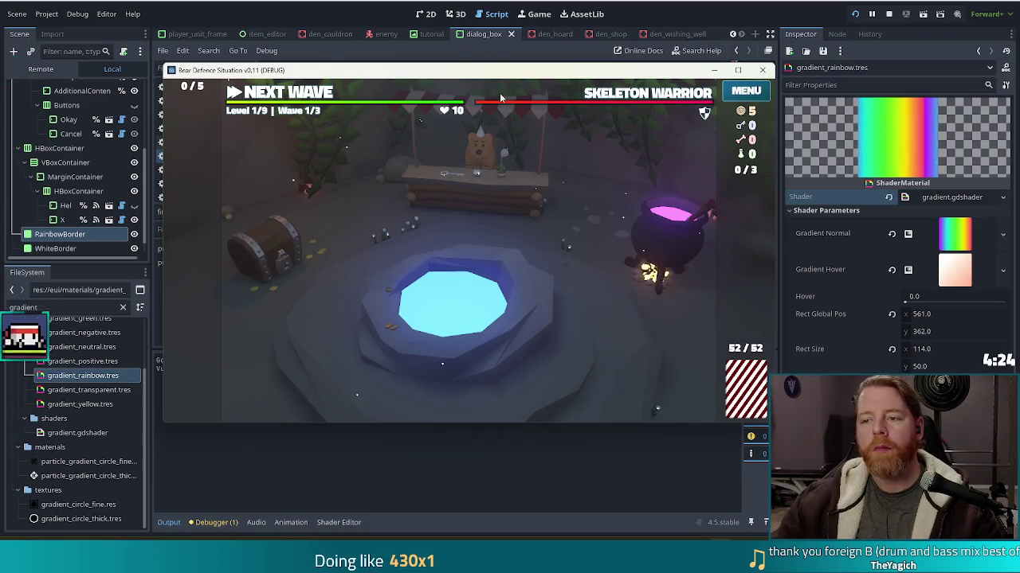
mouse_move(500, 91)
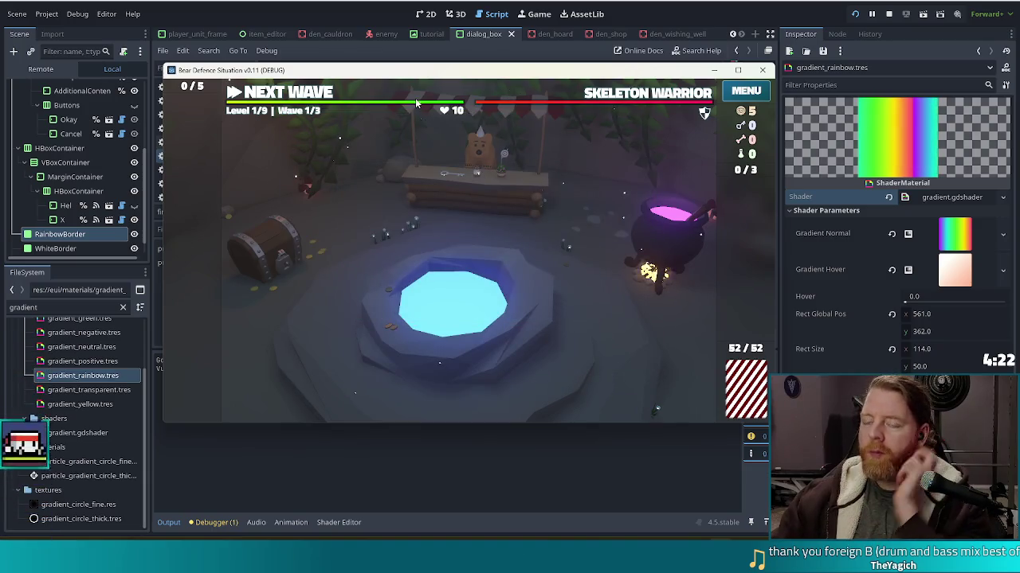
Step: Stop the running game and show the player_unit_frame scene in the 2D view
left_click(889, 13)
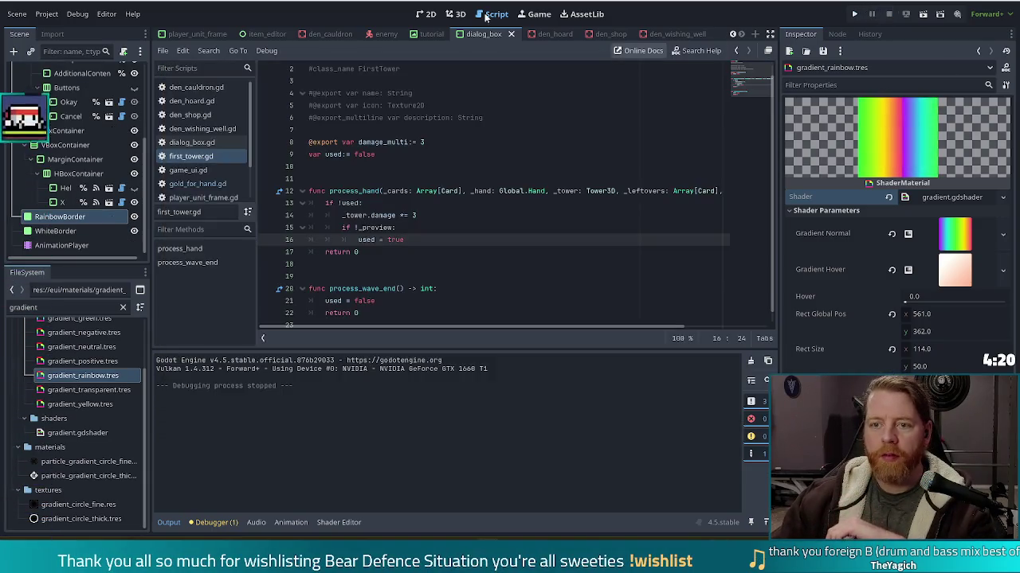
left_click(195, 34)
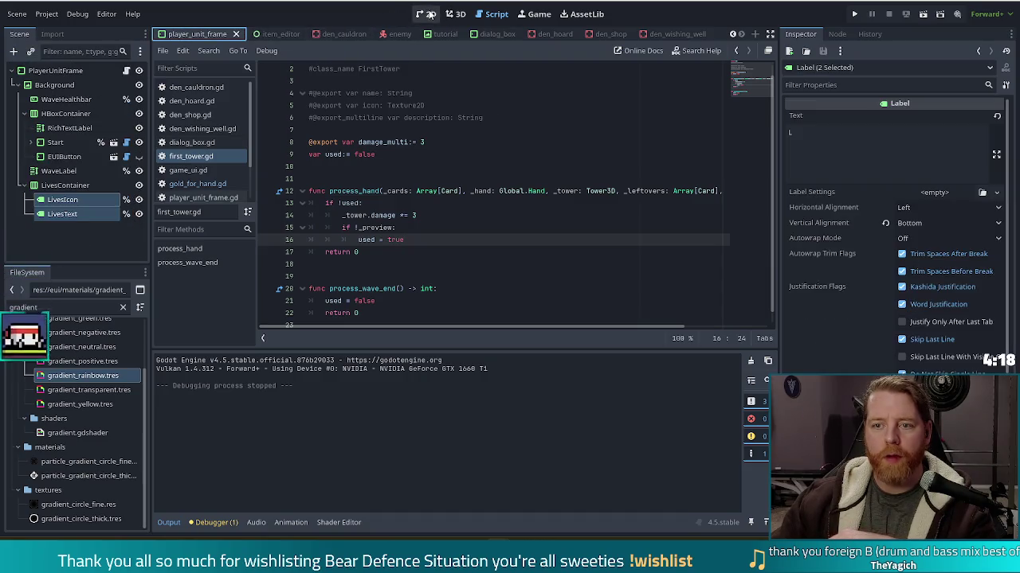
left_click(427, 14)
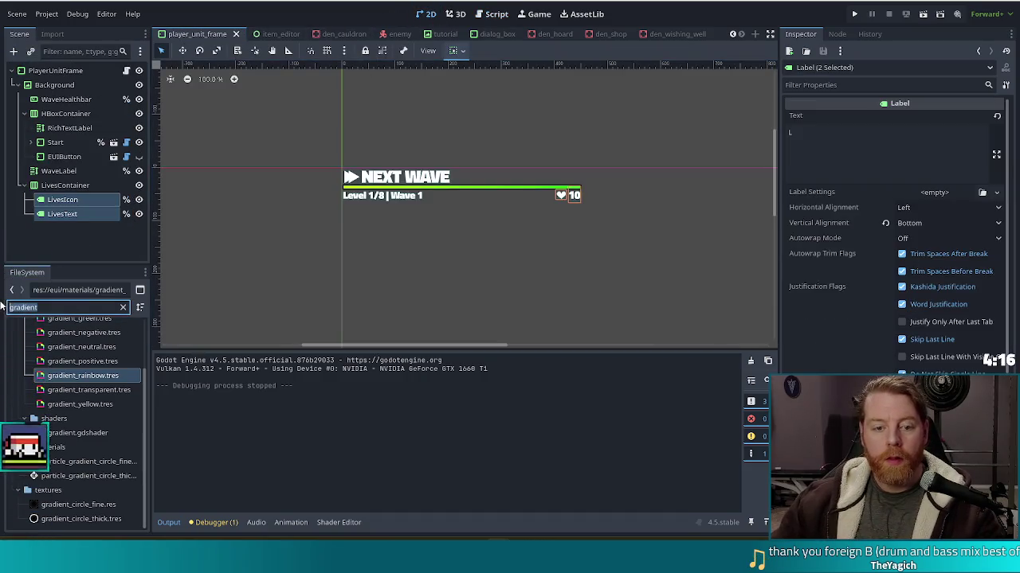
Step: Filter the FileSystem to 'bui' files and select the Background node
left_click_drag(59, 306, 4, 306)
type("bui")
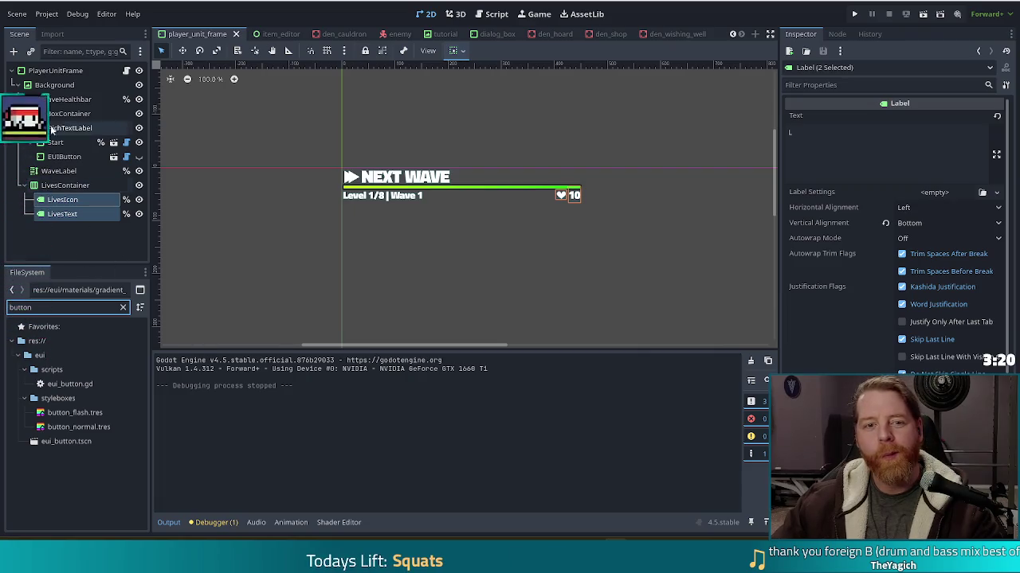
left_click(54, 84)
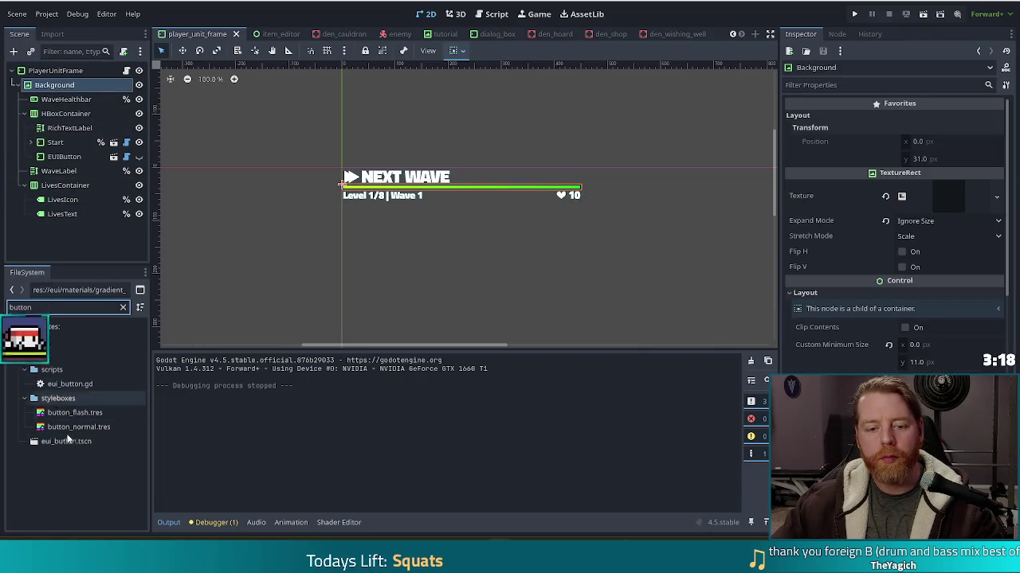
Step: Drop an eui_button.tscn instance under Background and rename the new node Help
left_click_drag(60, 441, 62, 86)
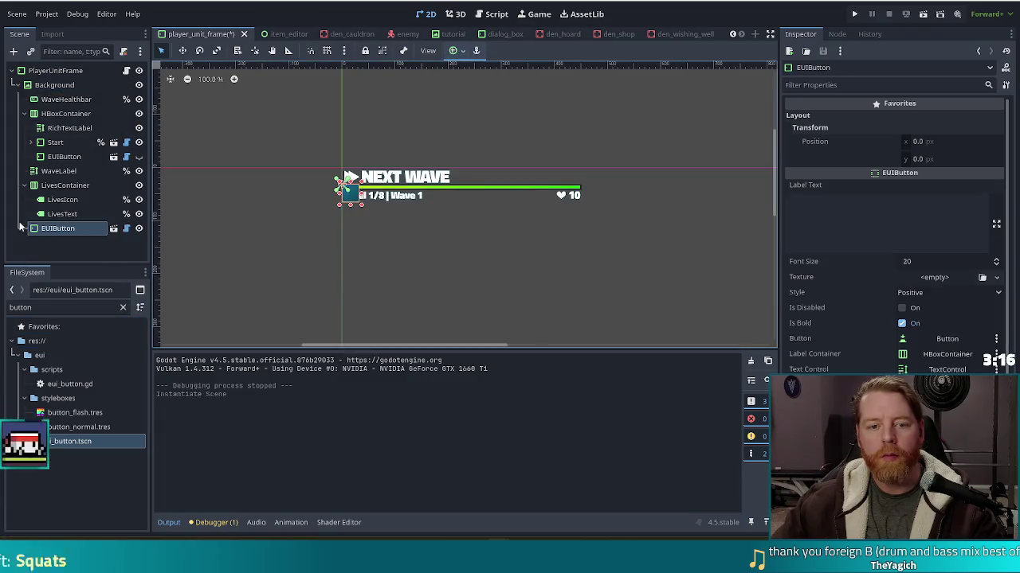
left_click(63, 229)
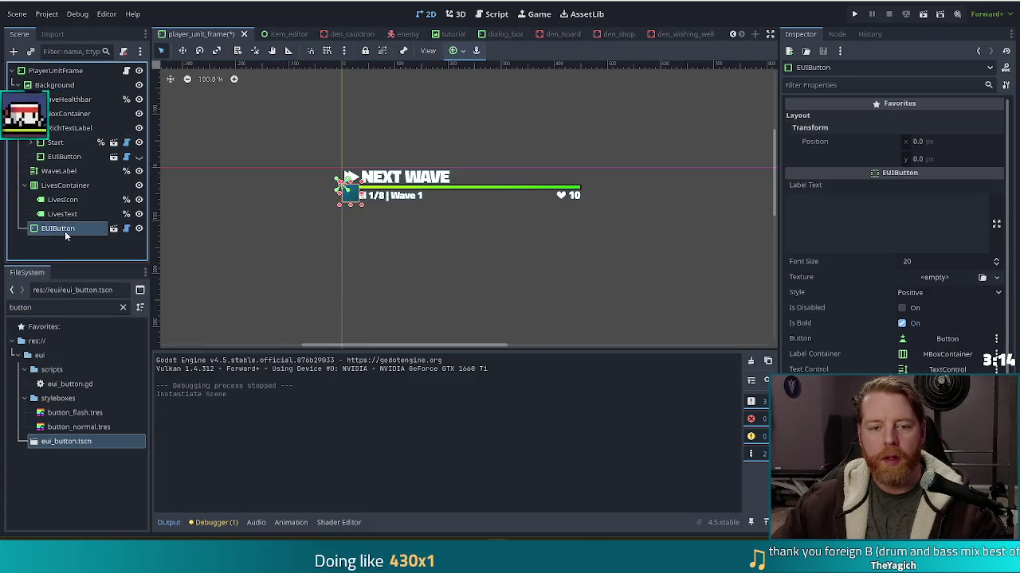
type("Help")
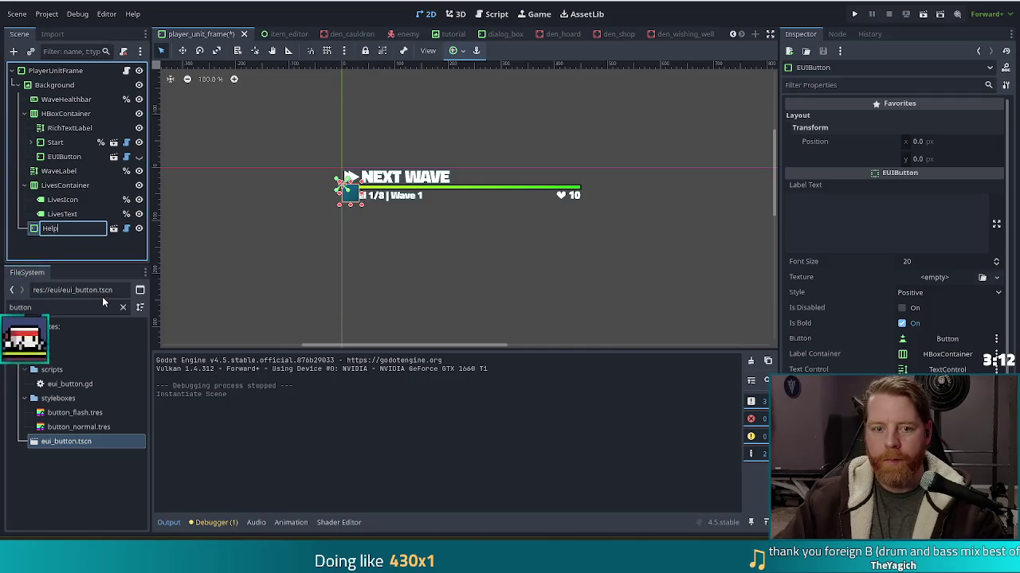
key("Return")
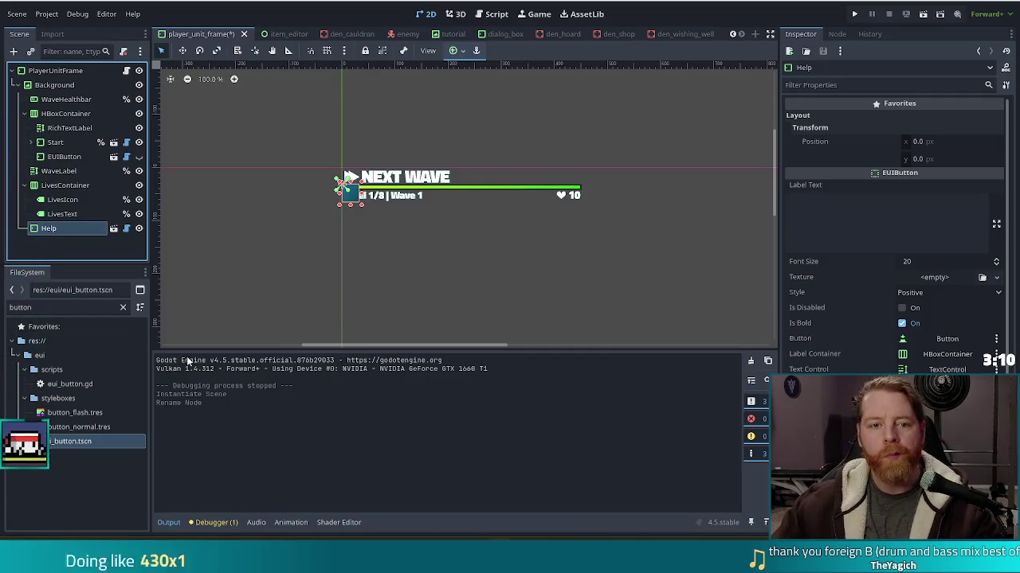
scroll(797, 362, "down", 2)
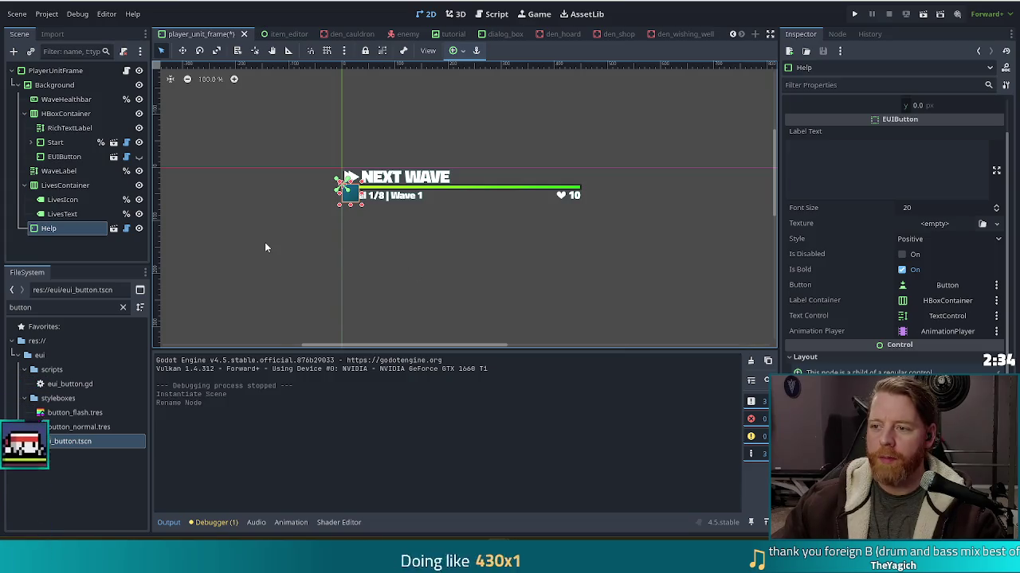
Step: Try a '?' label on the Help button, then leave its Label Text empty
left_click(857, 153)
type("?")
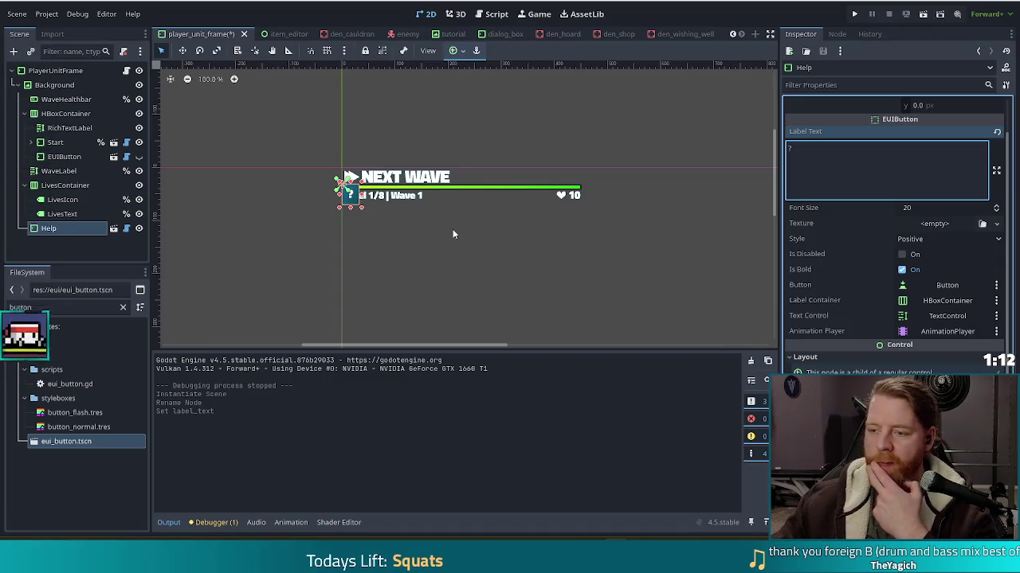
key("BackSpace")
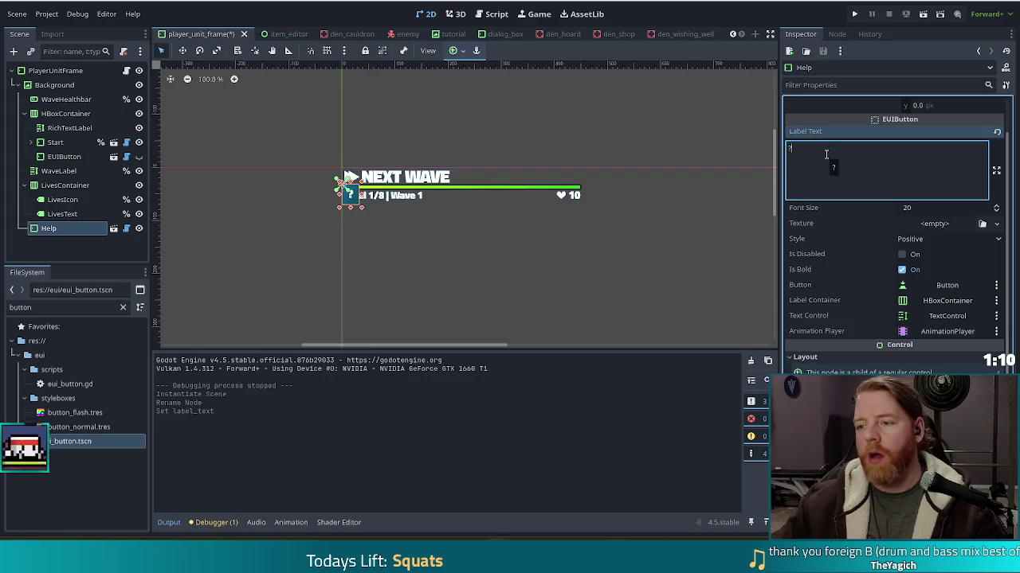
Step: Filter files by 'quest' and set question.svg as the Help button's Texture
left_click_drag(33, 308, 2, 299)
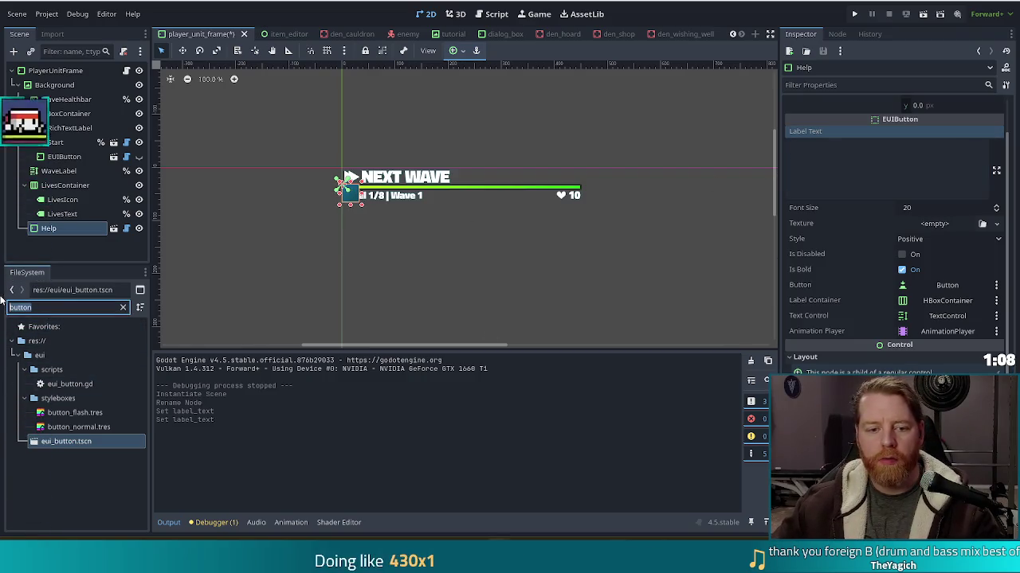
type("quest")
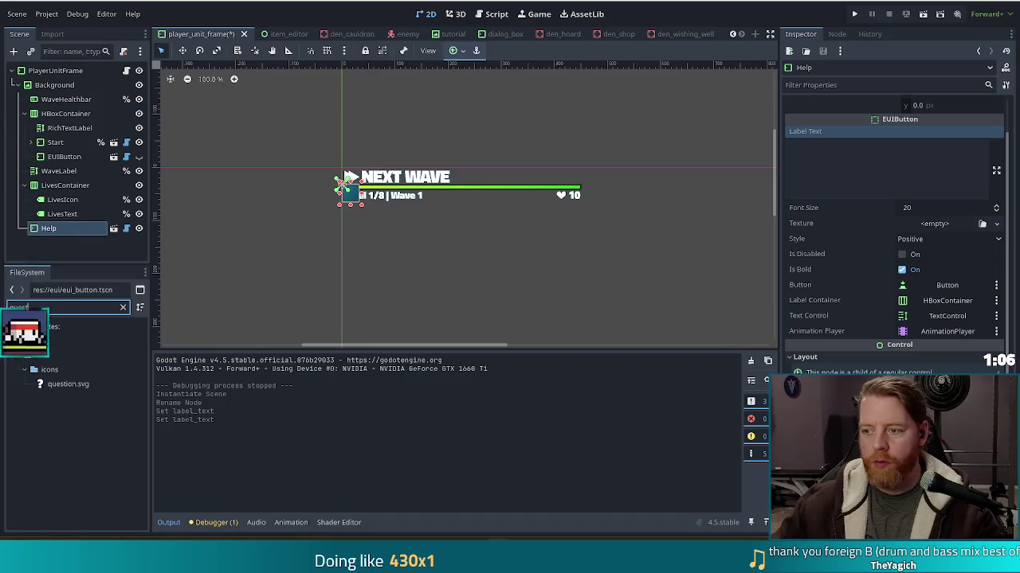
mouse_move(68, 383)
left_mouse_down()
mouse_move(615, 300)
mouse_move(924, 229)
left_mouse_up()
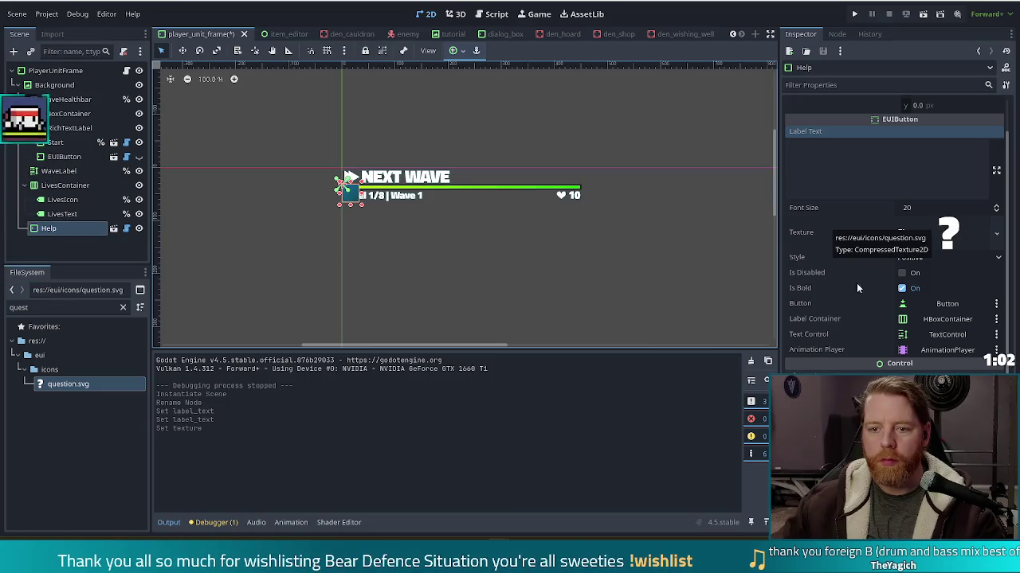
scroll(346, 203, "up", 5)
scroll(347, 202, "down", 3)
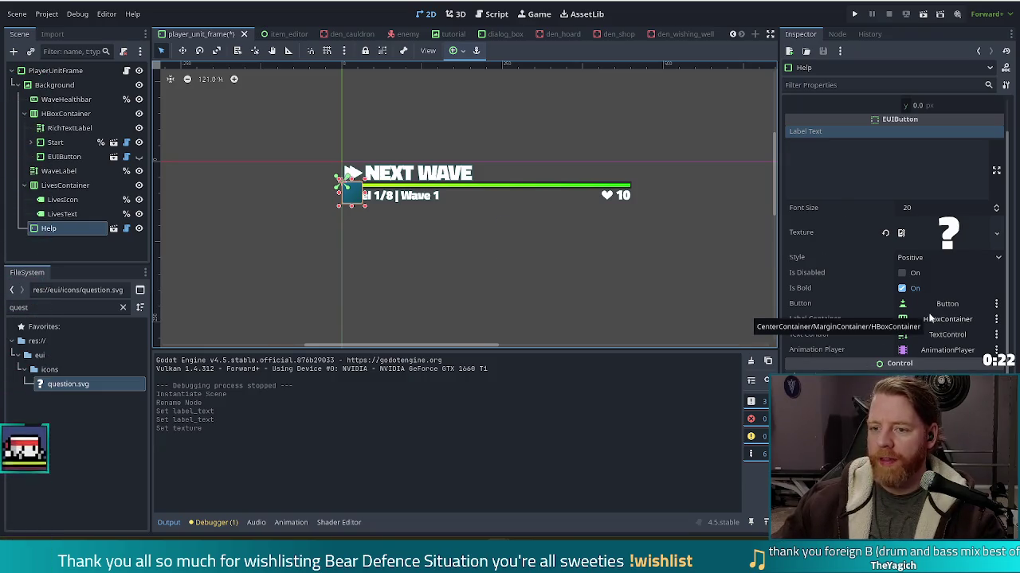
scroll(924, 239, "down", 5)
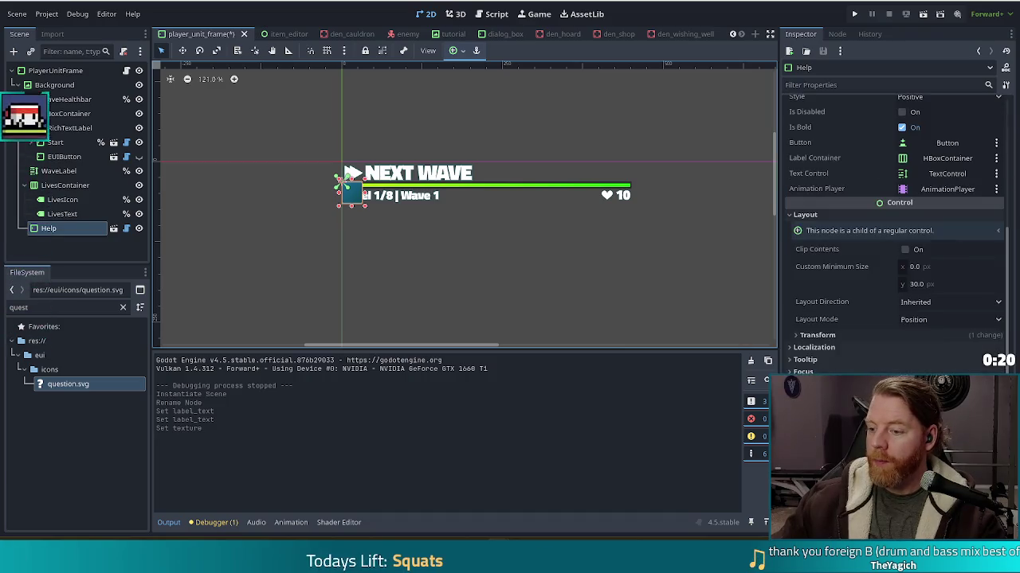
Step: Set the Help button's Layout Mode to Anchors with the Top Right preset
left_click(927, 321)
left_click(916, 350)
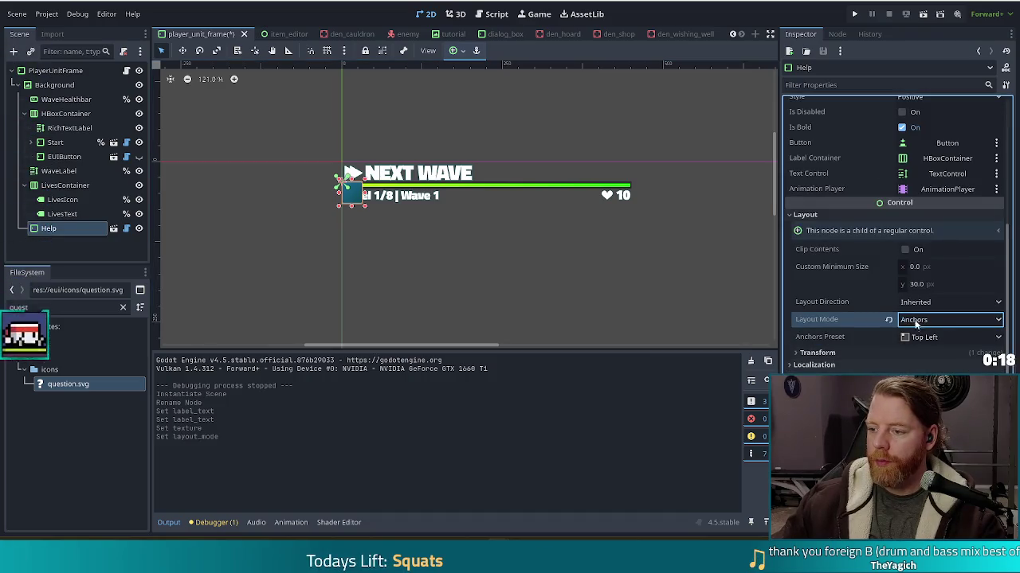
left_click(948, 336)
left_click(948, 333)
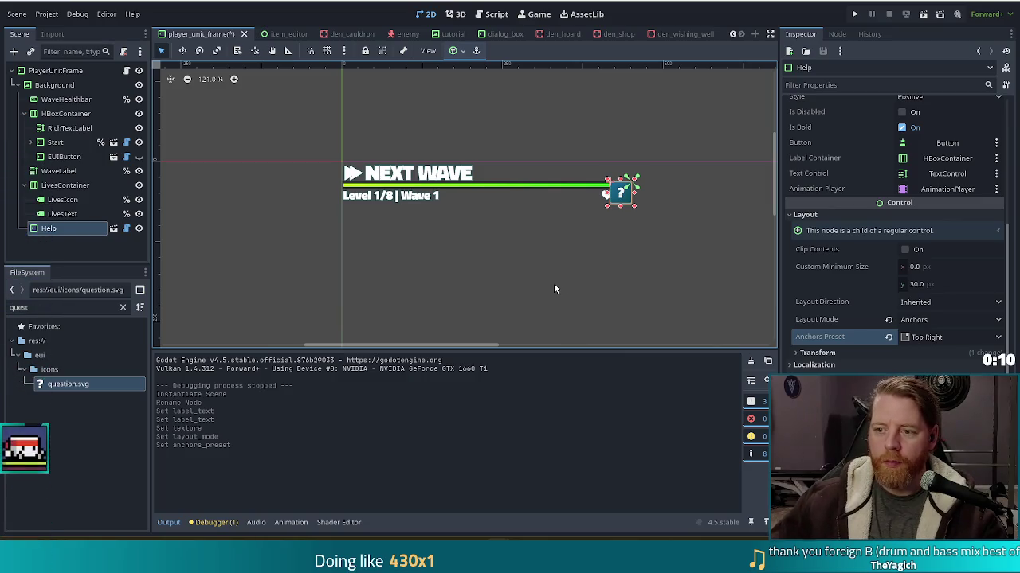
Step: Nudge the Help button up to y = -31, level with the NEXT WAVE heading
key("shift+Up")
key("shift+Up")
key("shift+Up")
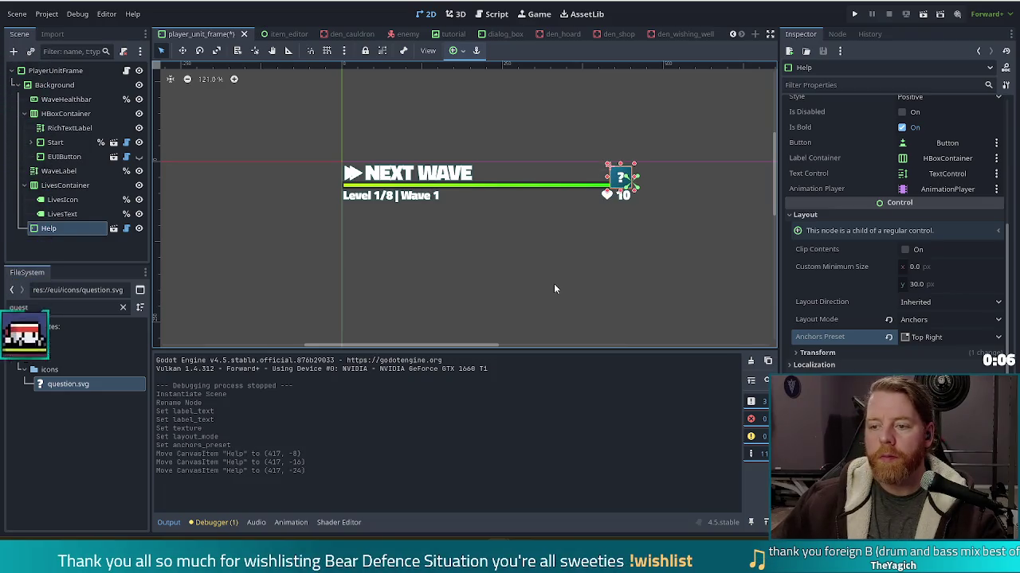
key("shift+Up")
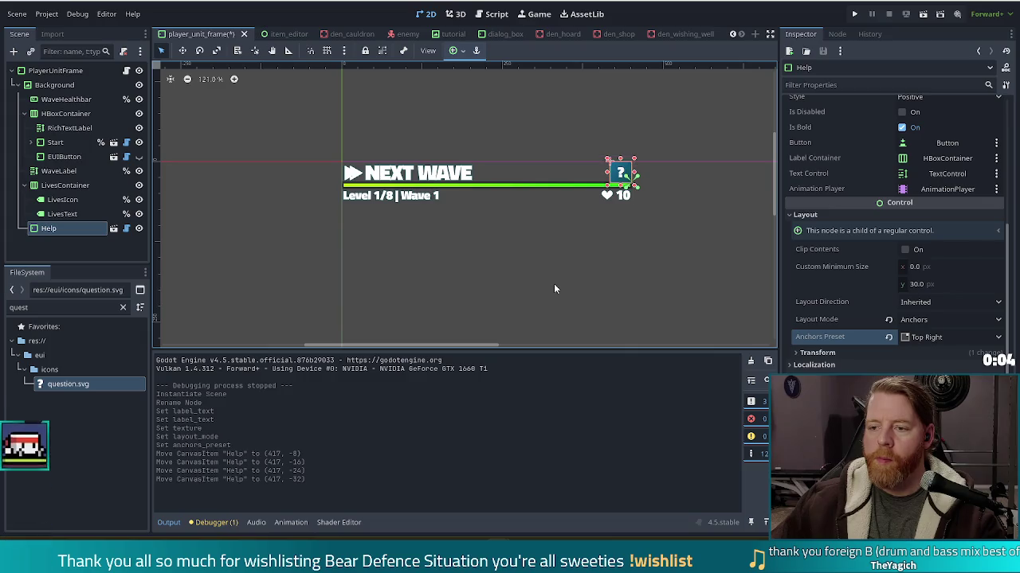
key("shift+Down")
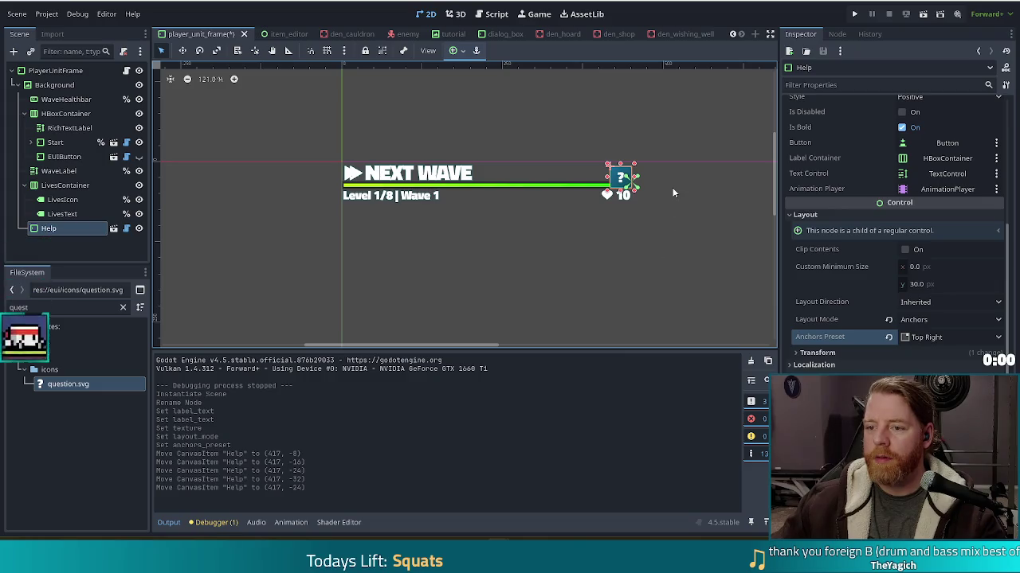
scroll(672, 195, "up", 4)
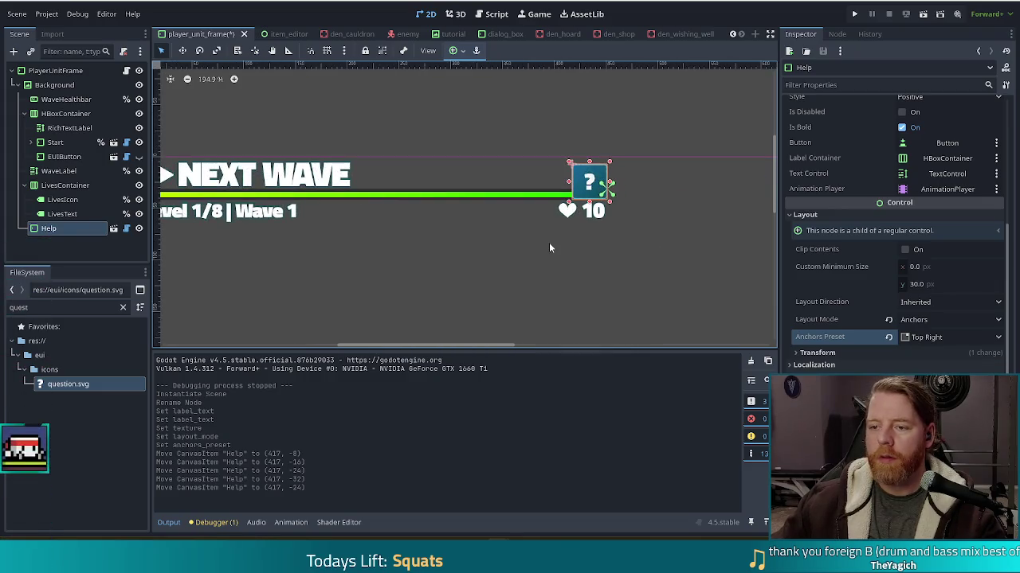
key("Up")
key("Up")
key("Up")
key("Up")
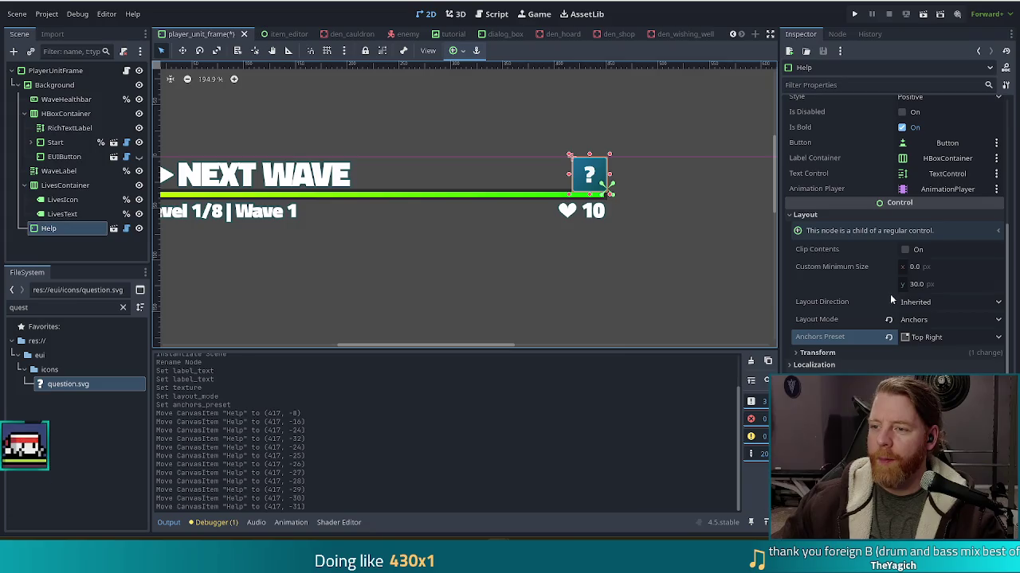
scroll(890, 294, "up", 2)
scroll(890, 295, "up", 2)
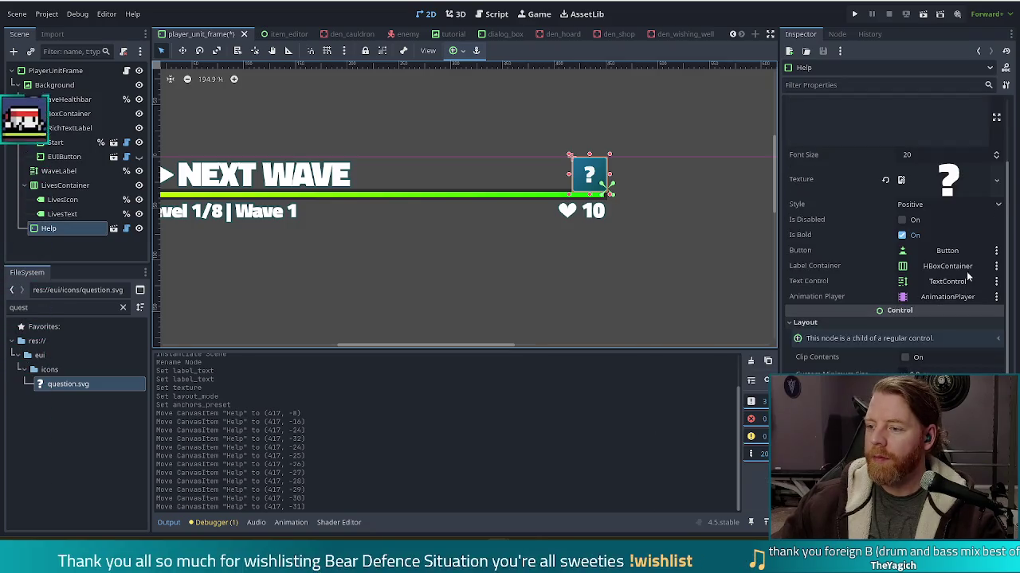
Step: Set the Help button's Style to Transparent and deselect it to preview the result
scroll(952, 291, "up", 4)
left_click(941, 310)
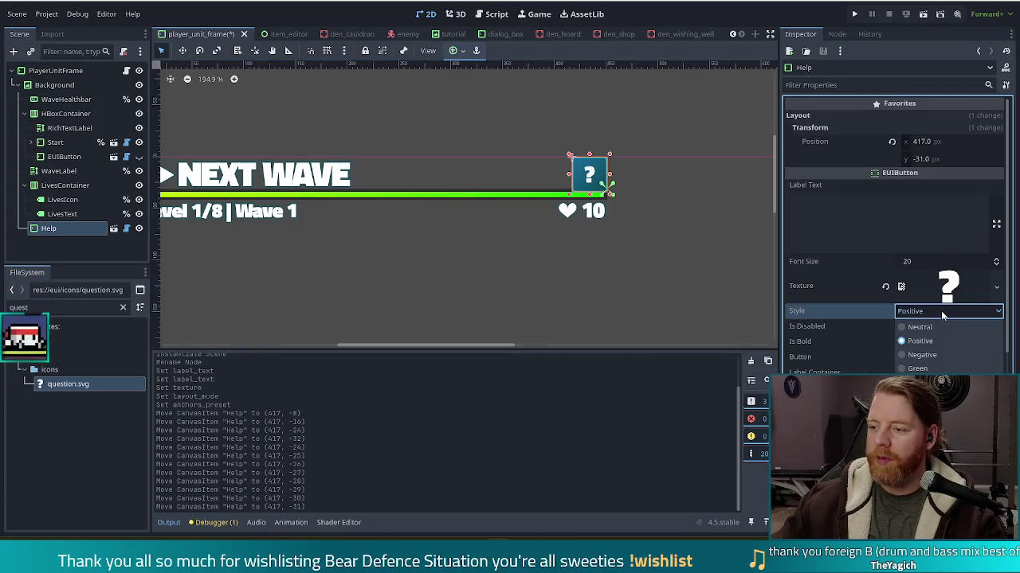
left_click(920, 327)
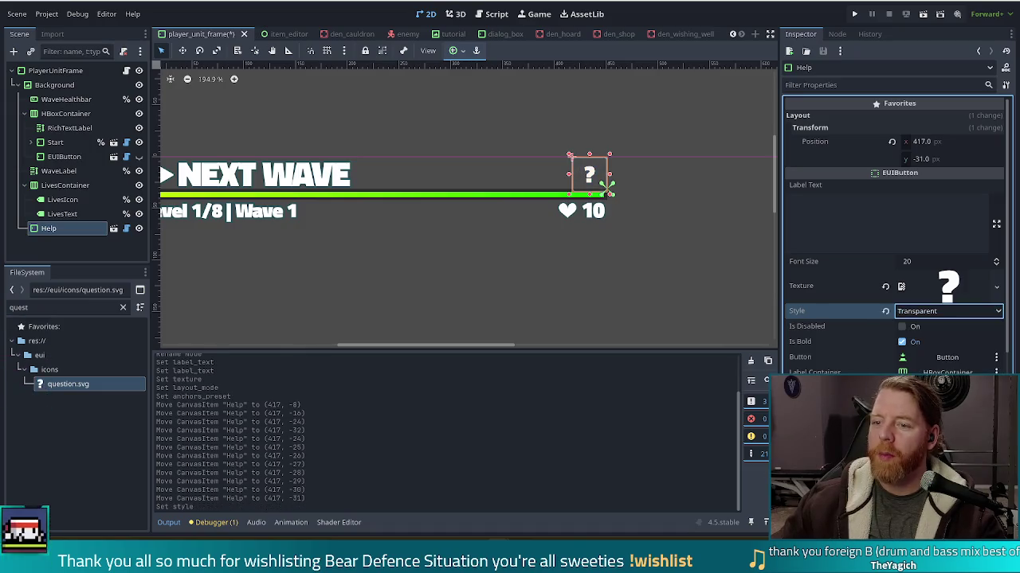
left_click(589, 316)
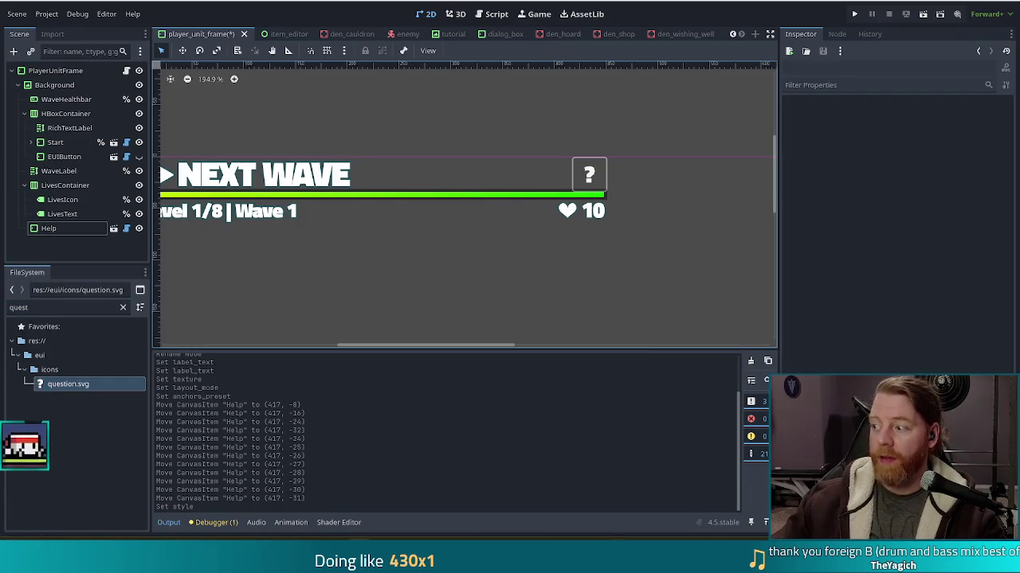
key("alt+Tab")
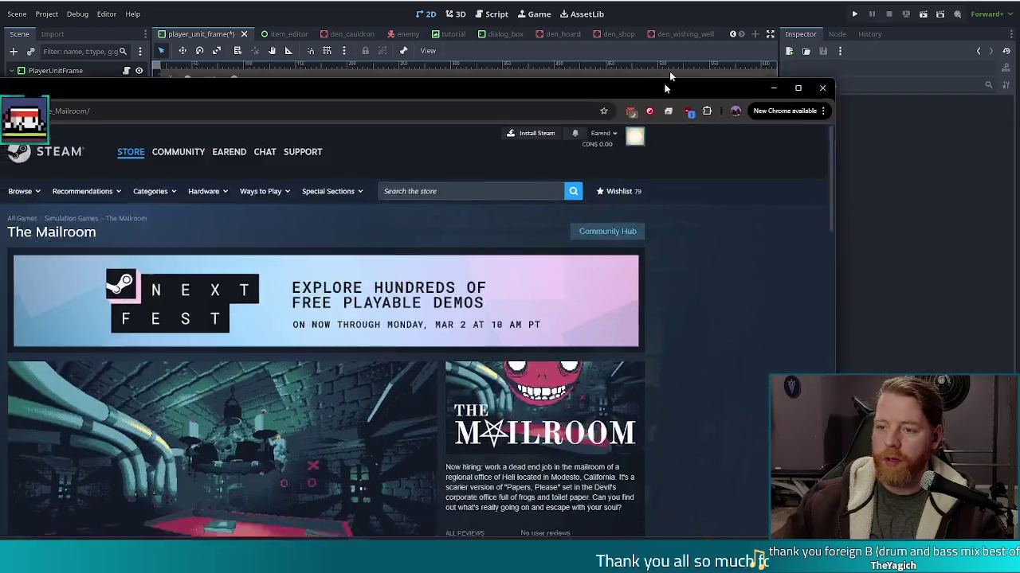
Step: Scroll The Mailroom store page and play its trailer full screen
scroll(472, 253, "down", 1)
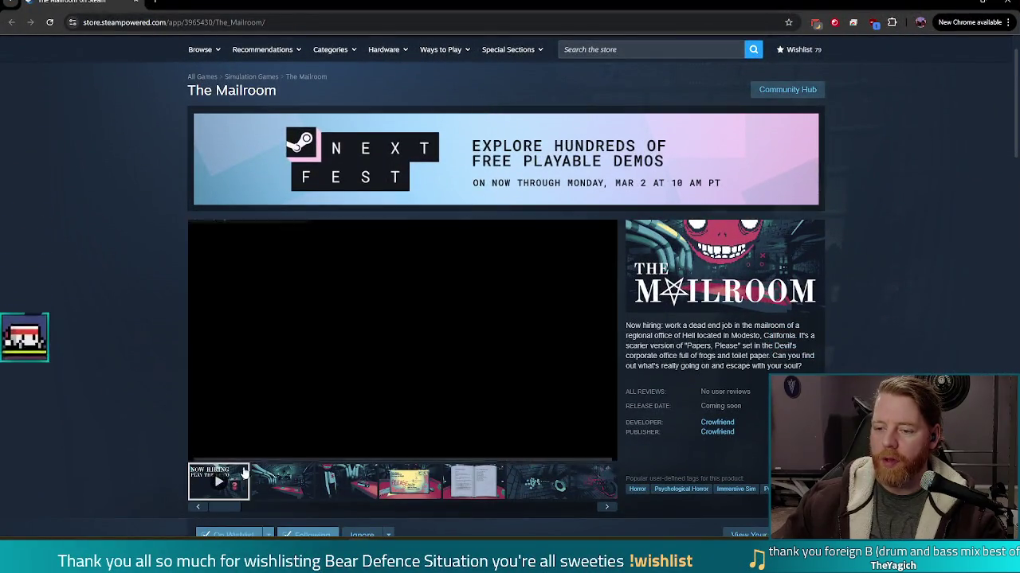
left_click(604, 451)
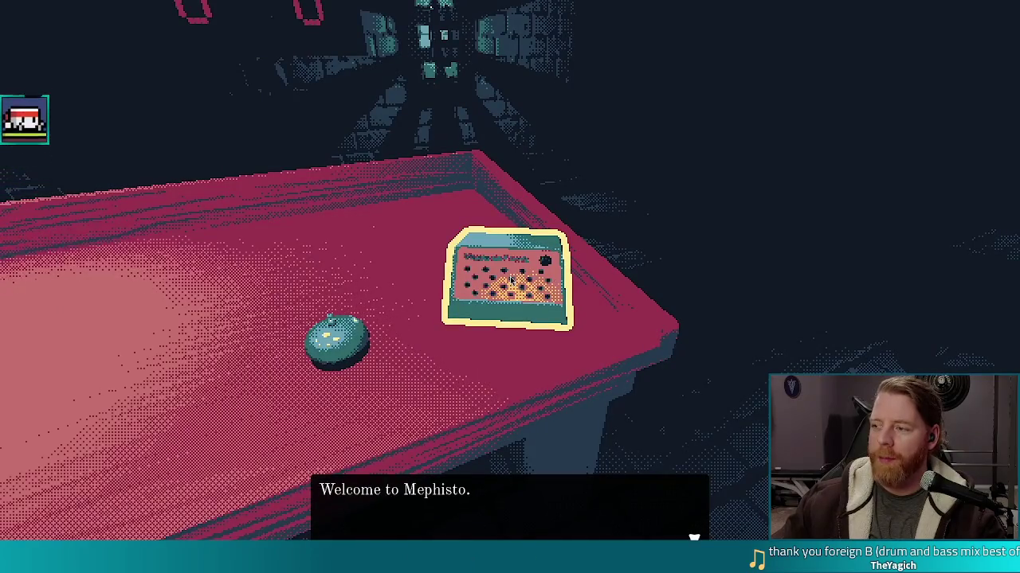
Step: Play through day one: clock in, read the rulebook, discard mail, punch the clock
left_click(511, 281)
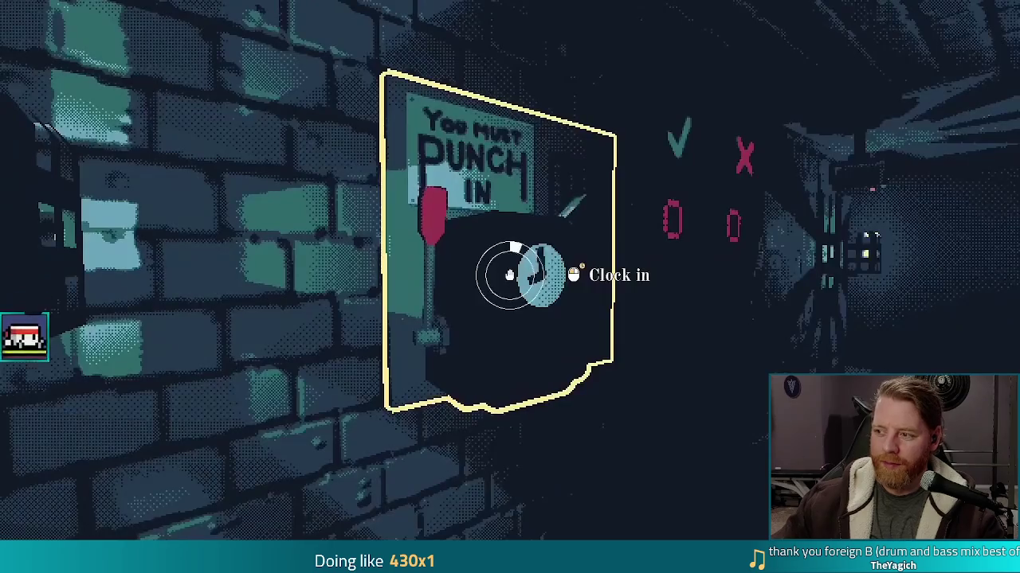
left_click(510, 275)
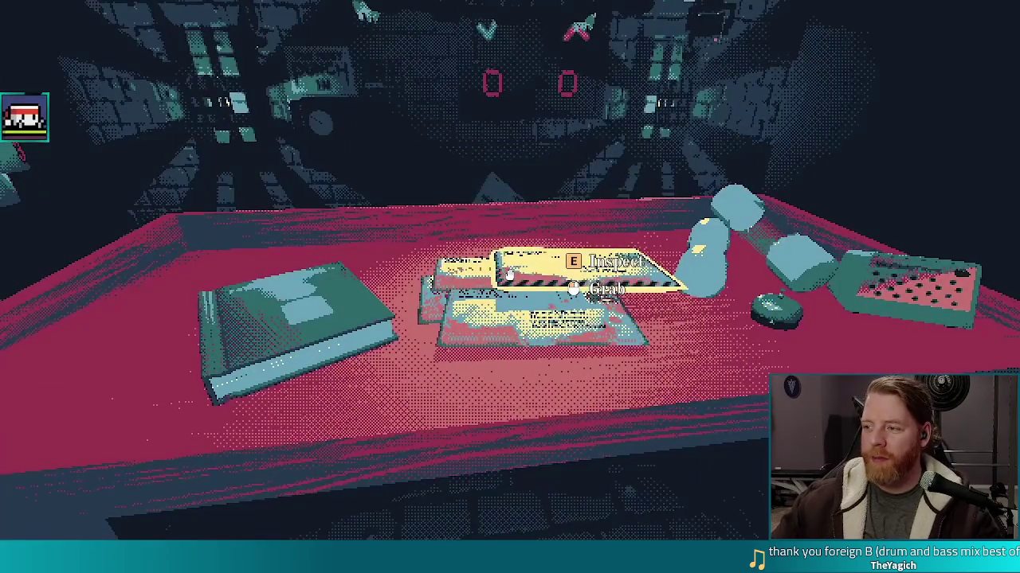
key("e")
key("e")
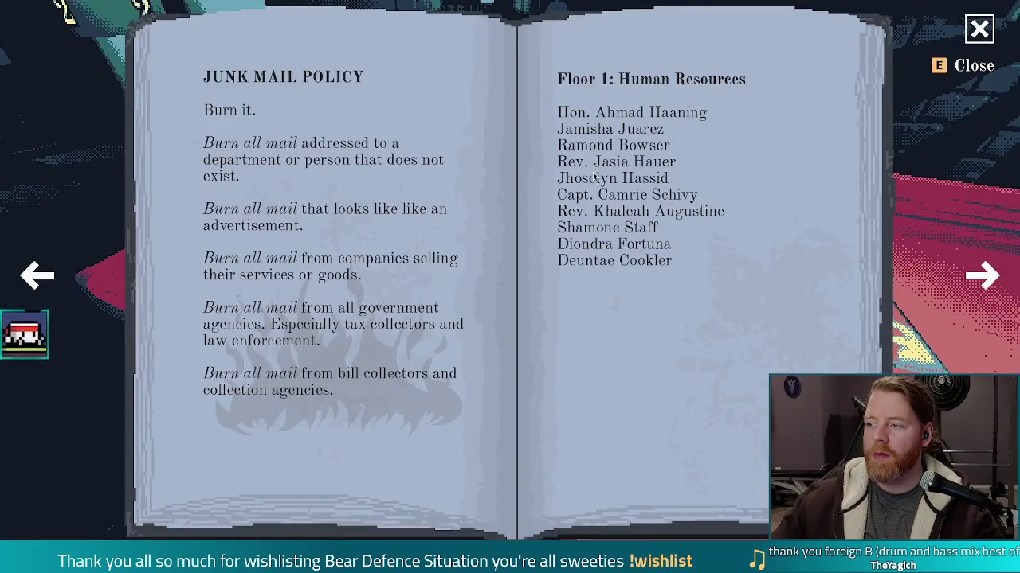
key("d")
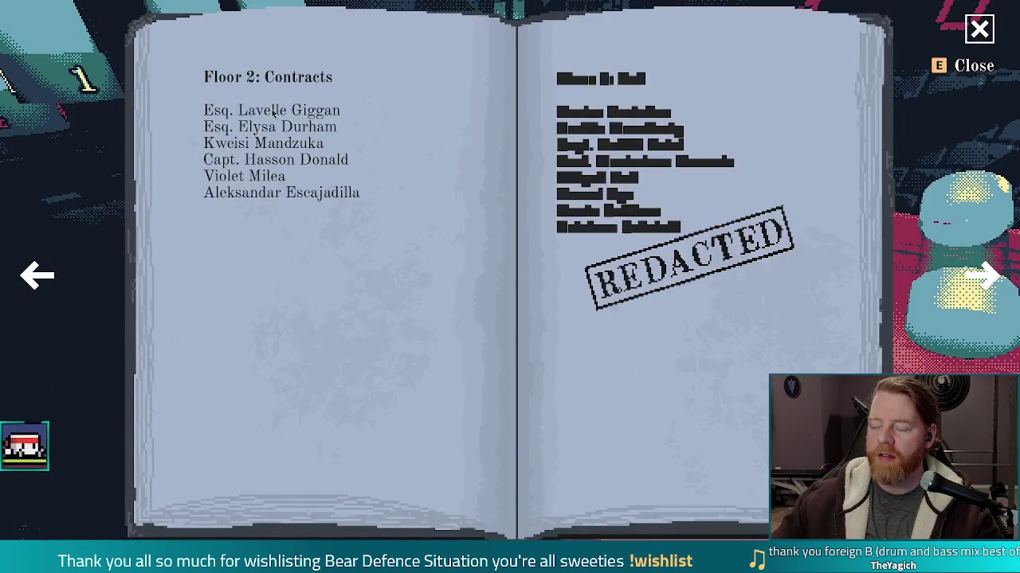
key("e")
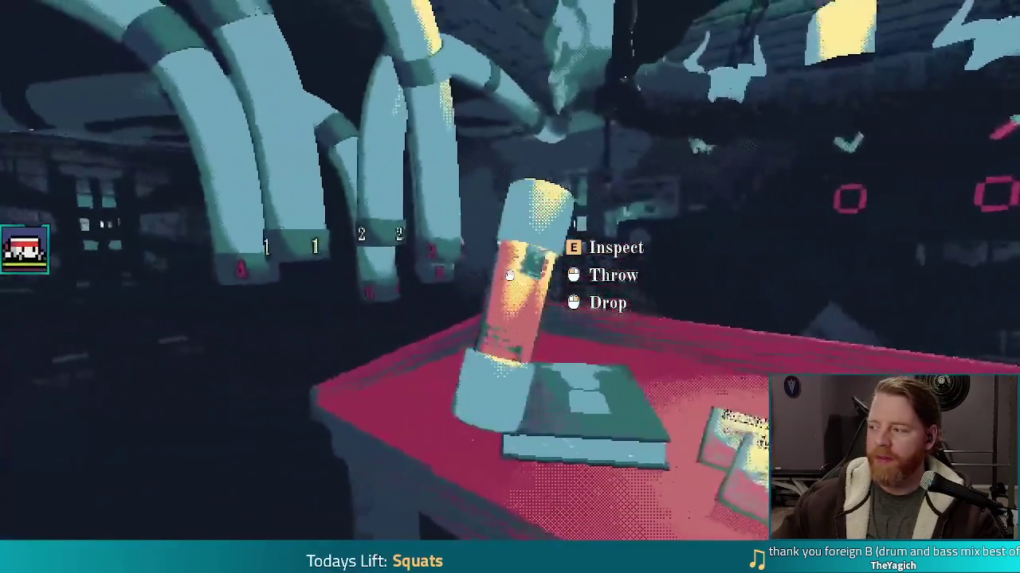
left_click(510, 275)
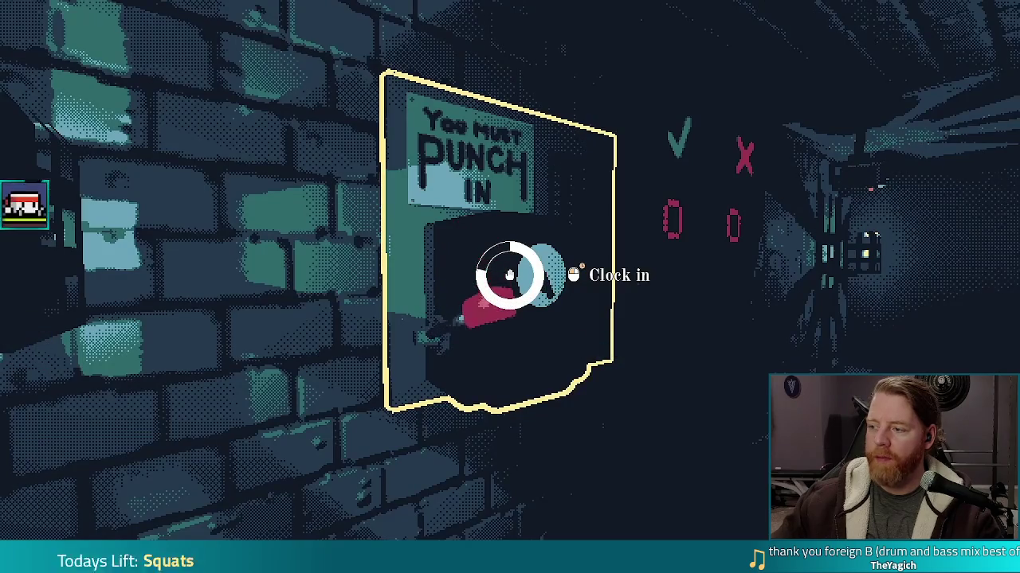
left_click(510, 274)
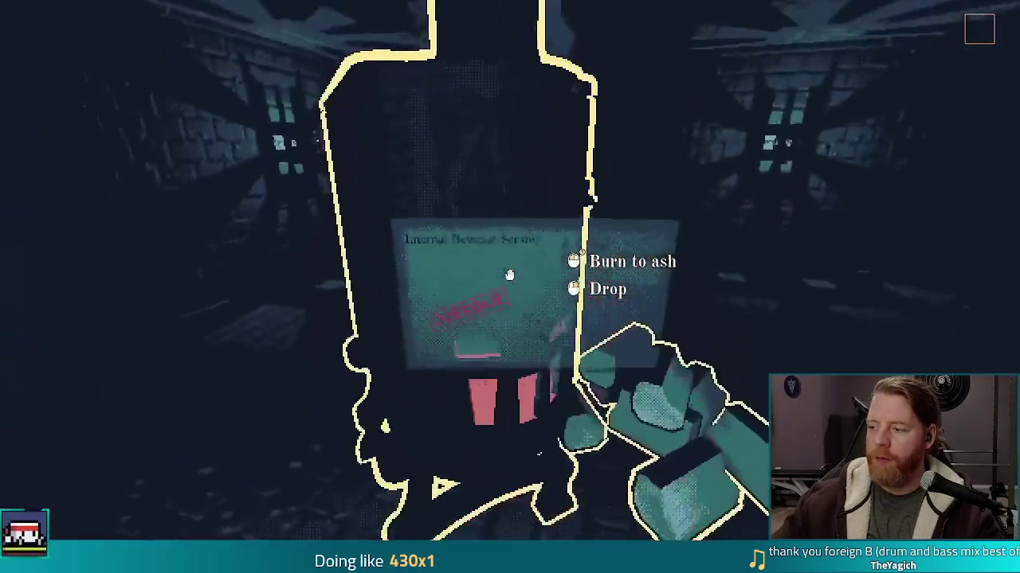
Step: Burn the document, clock in for Day 3, read the necromancy book, then exit fullscreen
left_click(510, 275)
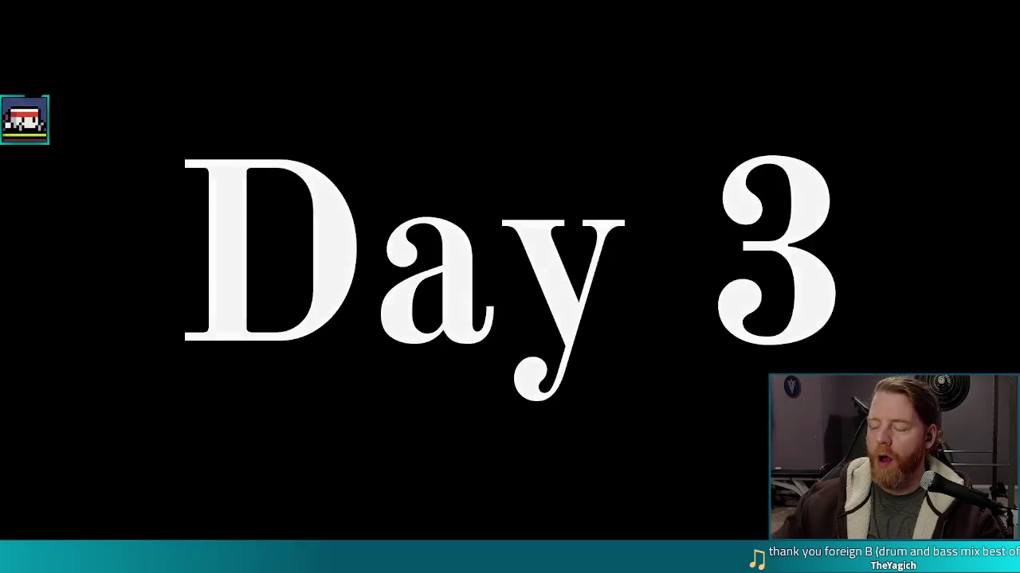
left_click(510, 275)
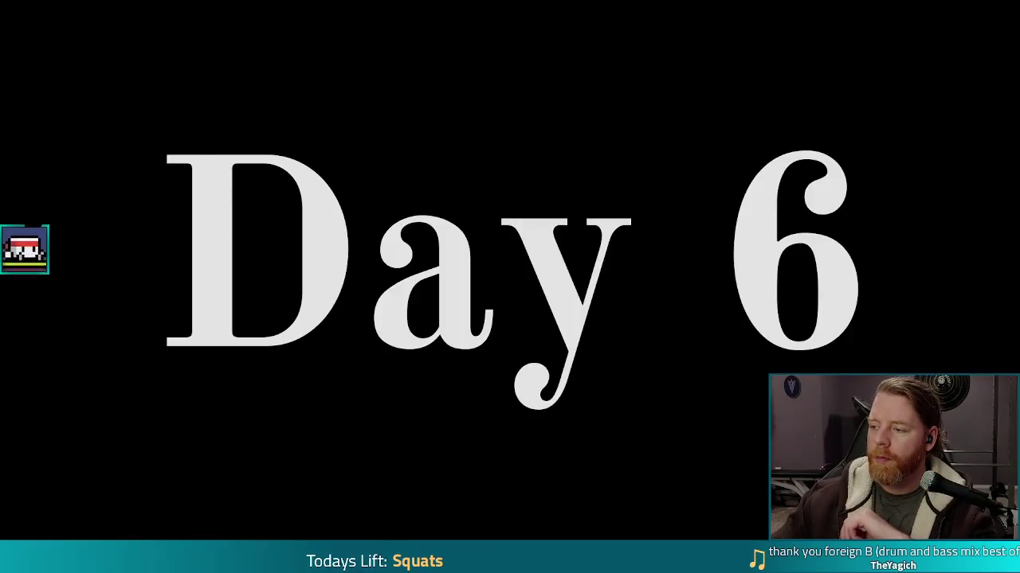
left_click(509, 274)
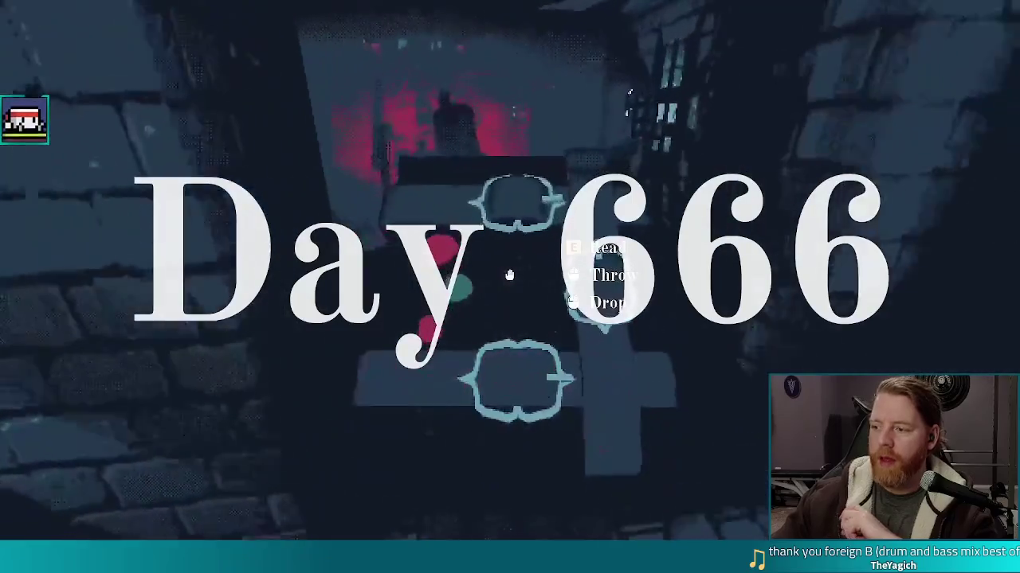
key("e")
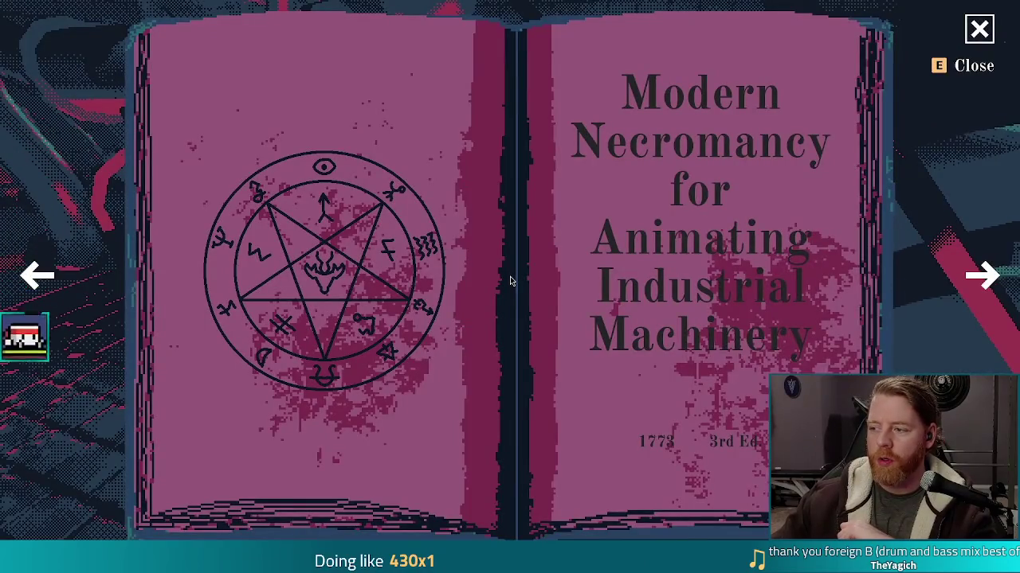
key("e")
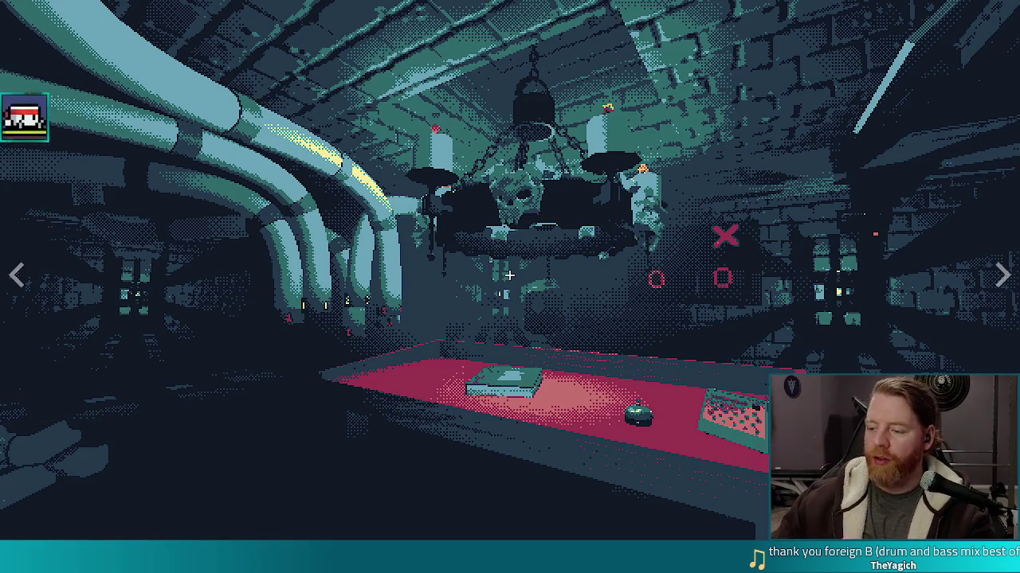
key("Escape")
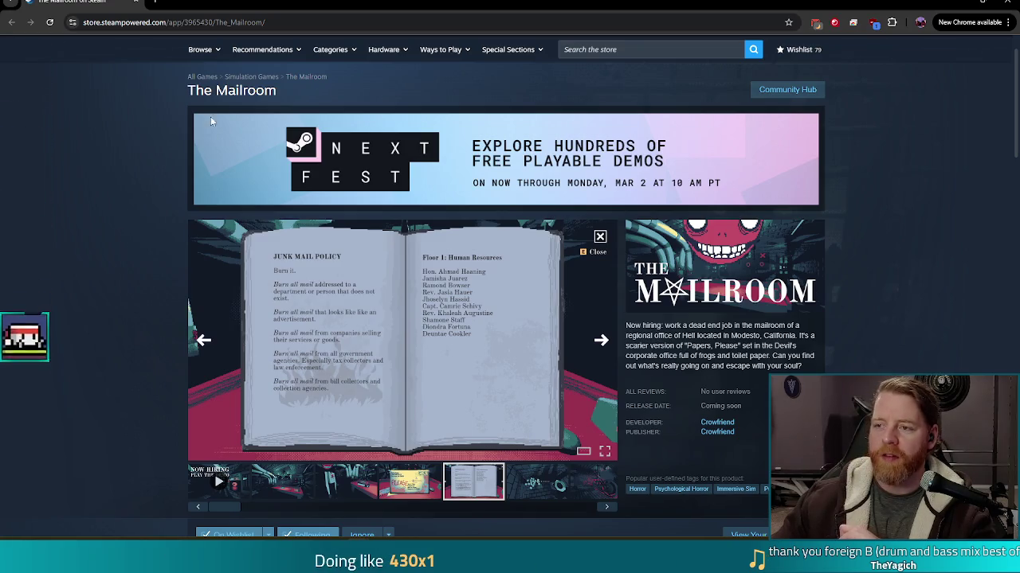
Step: Close the Chrome window to return to the Godot editor
left_click(1011, 4)
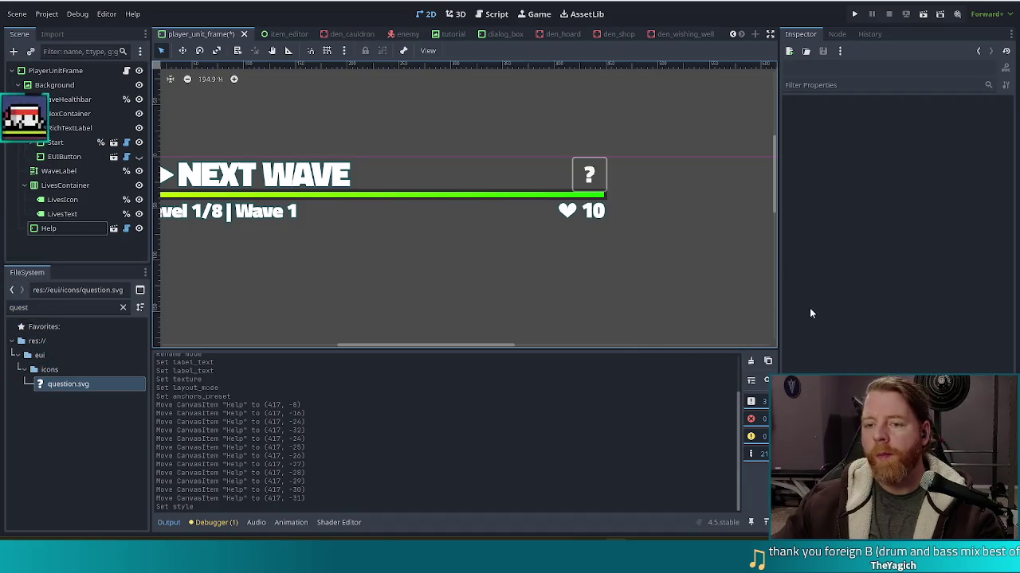
Step: Select the Help '?' button on the 2D canvas to show it in the Inspector
left_click(605, 177)
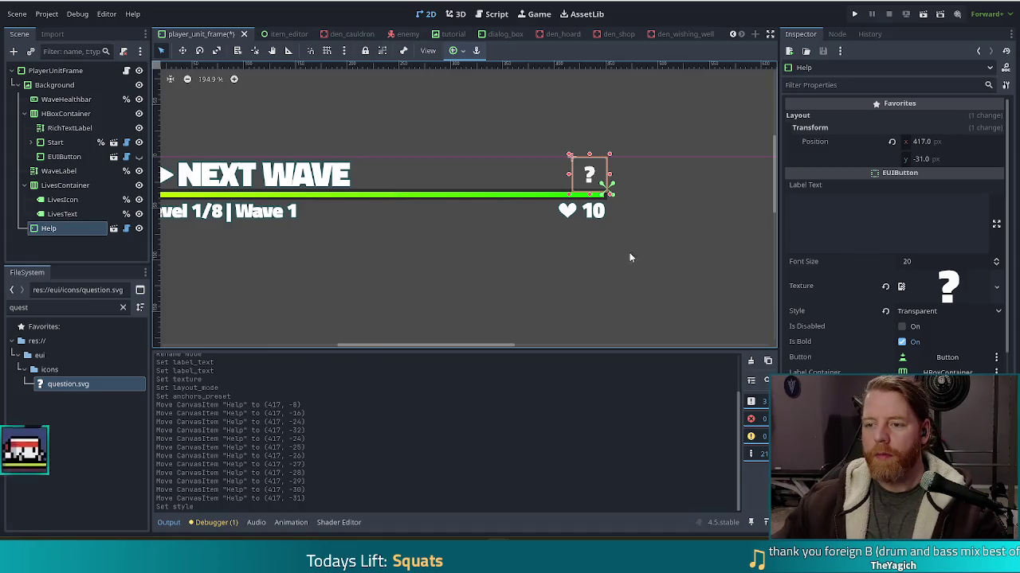
Step: Try a font size of 19 on the Help button, then restore it to 20
left_click(608, 268)
scroll(608, 263, "down", 3)
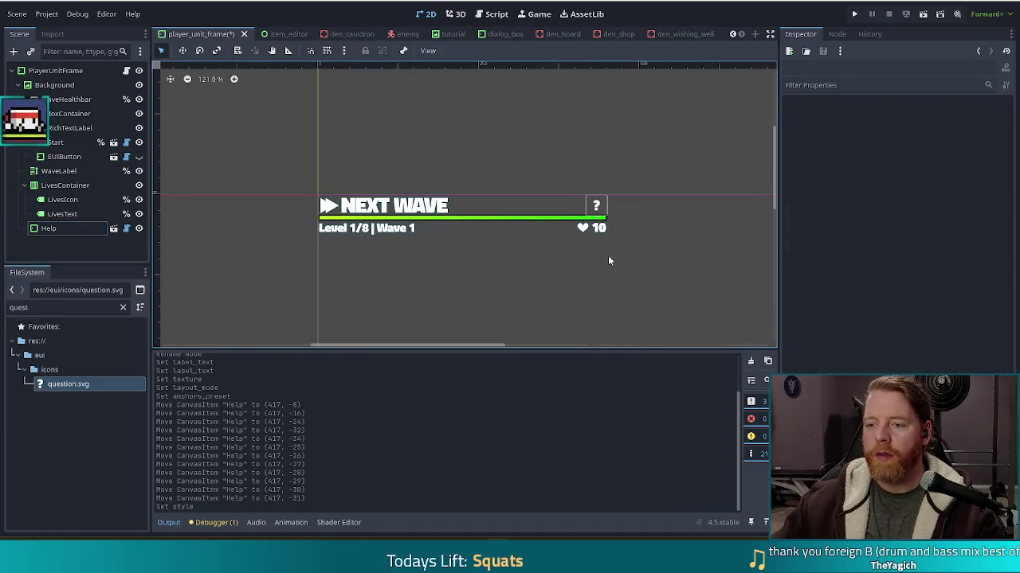
scroll(671, 308, "up", 3)
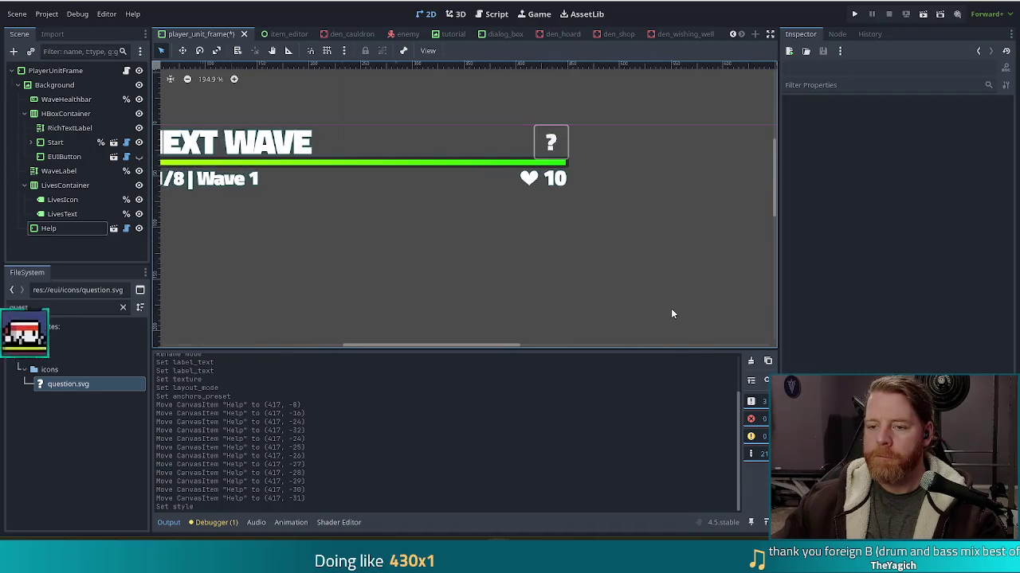
left_click(570, 145)
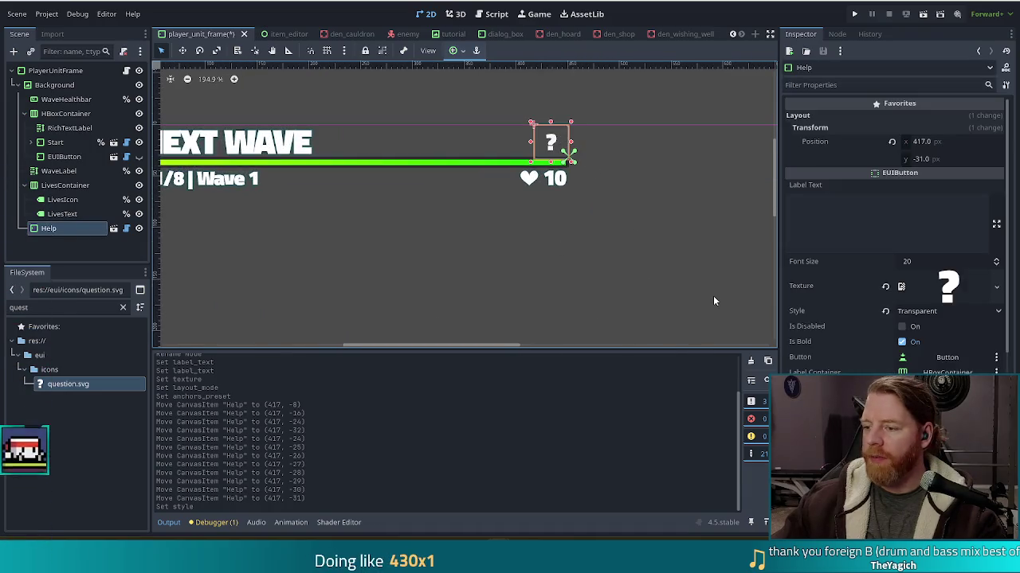
left_click(996, 266)
left_click(996, 259)
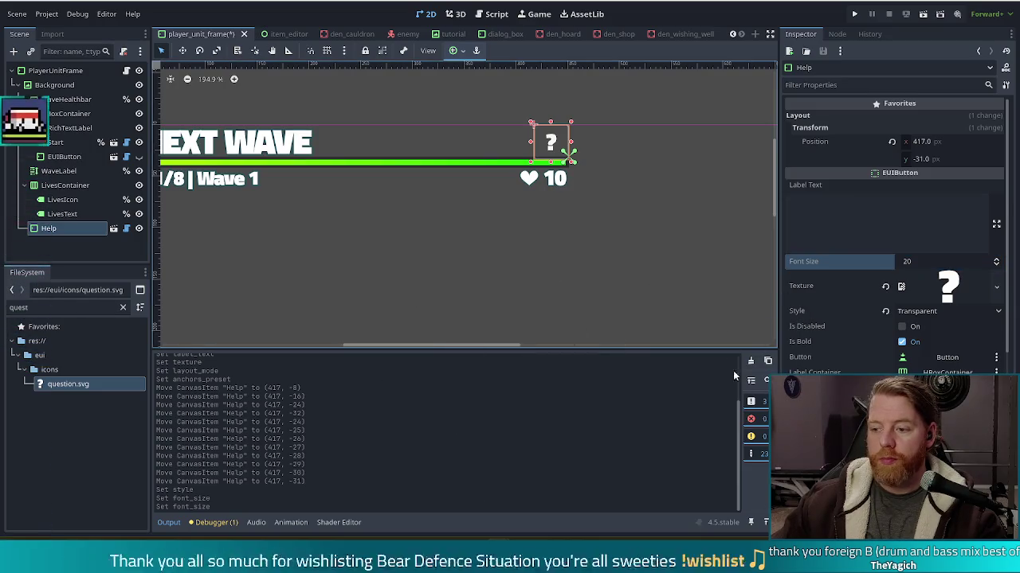
scroll(905, 358, "down", 4)
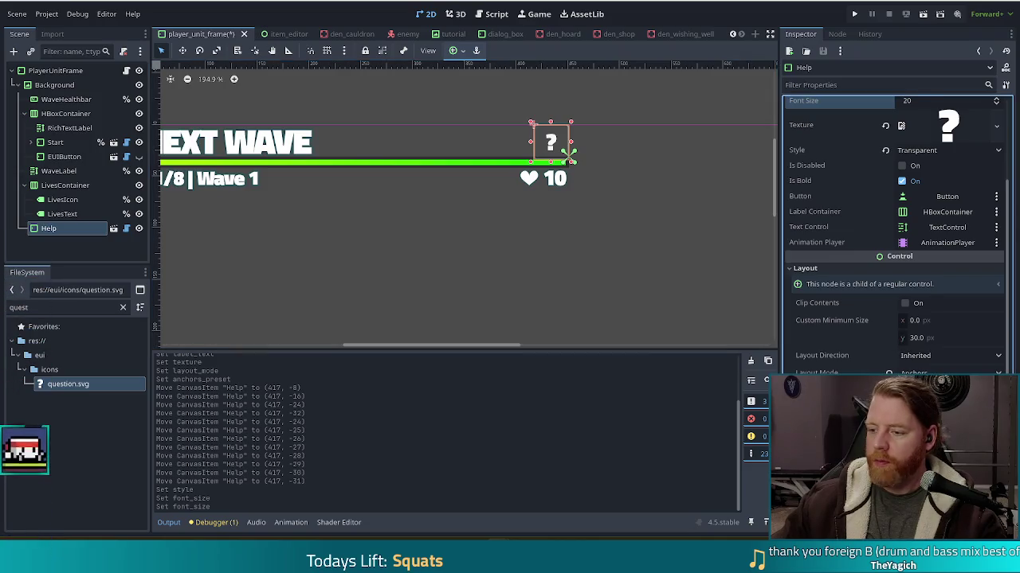
scroll(936, 371, "down", 3)
Step: Scale the Help button to 0.9, then settle on 0.8
left_click(936, 367)
type("0.9")
key("Return")
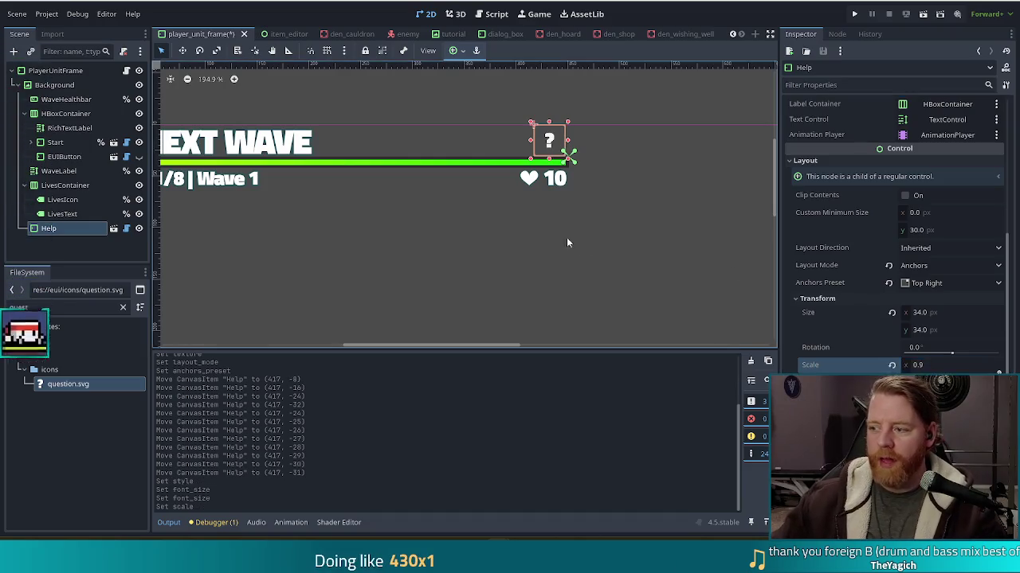
left_click(485, 262)
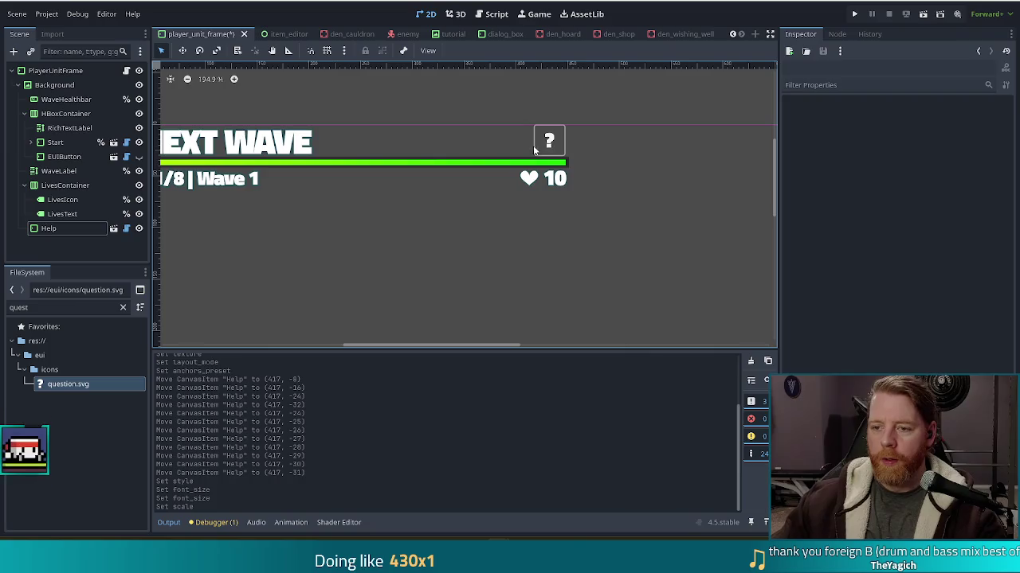
left_click(562, 148)
left_click(928, 367)
type("0.8")
key("Return")
Step: Nudge the Help button right and down to position (421, -29)
left_click(613, 327)
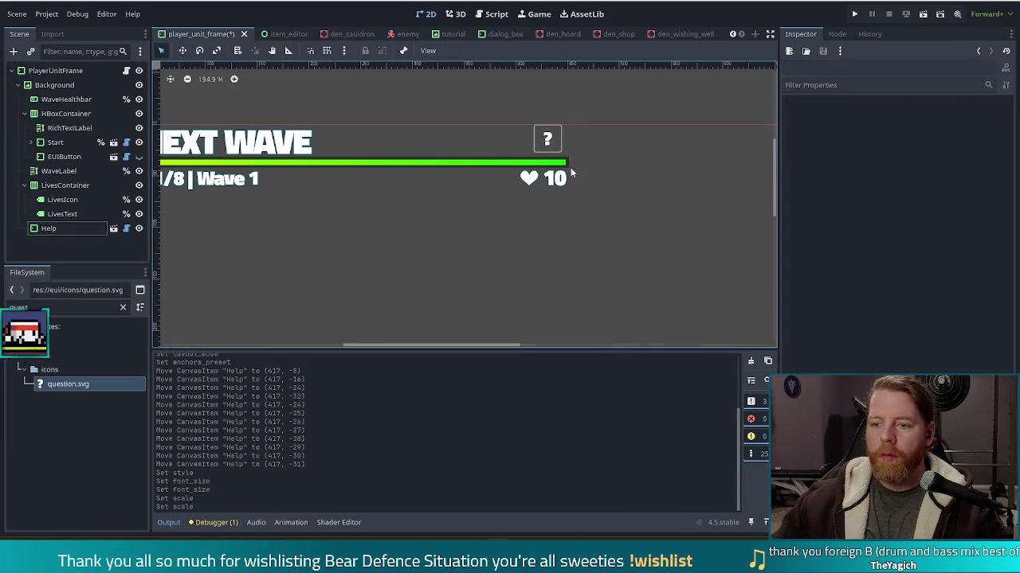
left_click(568, 172)
left_click(555, 149)
key("Down")
key("Right")
key("Down")
key("Right")
left_click(608, 251)
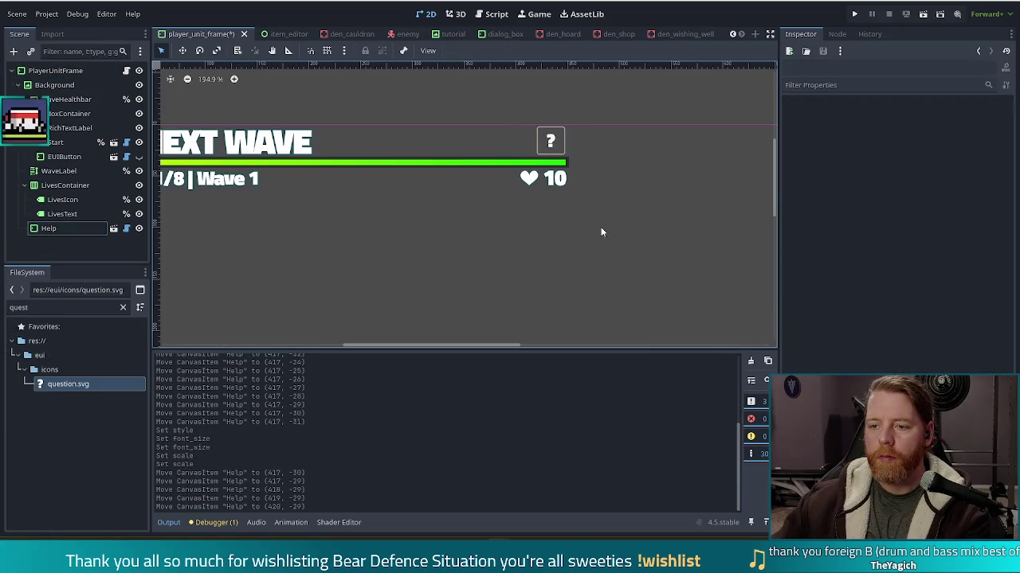
left_click(550, 142)
key("Right")
key("Right")
left_click(616, 308)
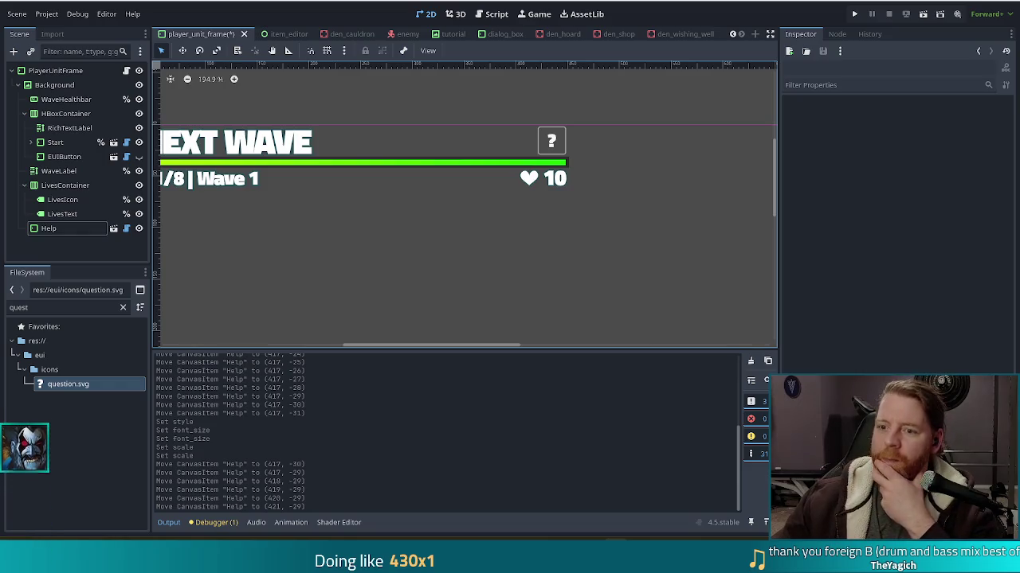
scroll(403, 282, "down", 5)
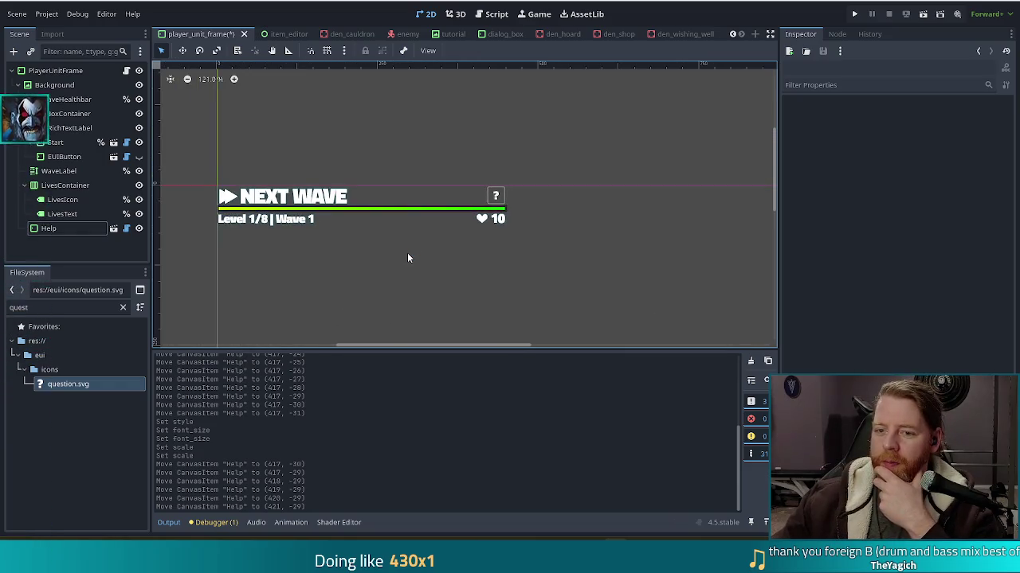
scroll(408, 257, "down", 2)
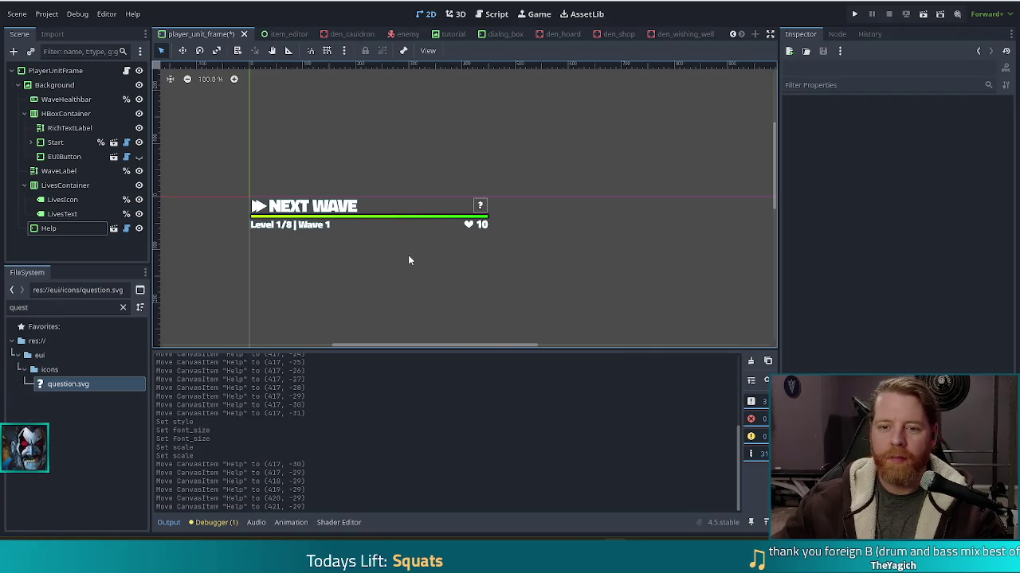
Step: Save the player unit frame scene and run the Bear Defence Situation game to its title screen
key("ctrl+s")
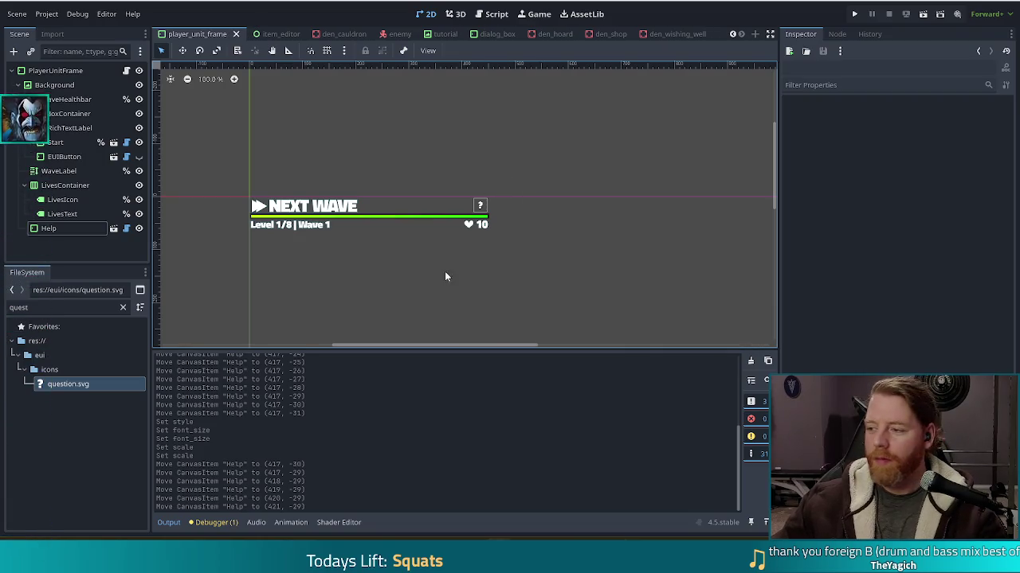
left_click(855, 14)
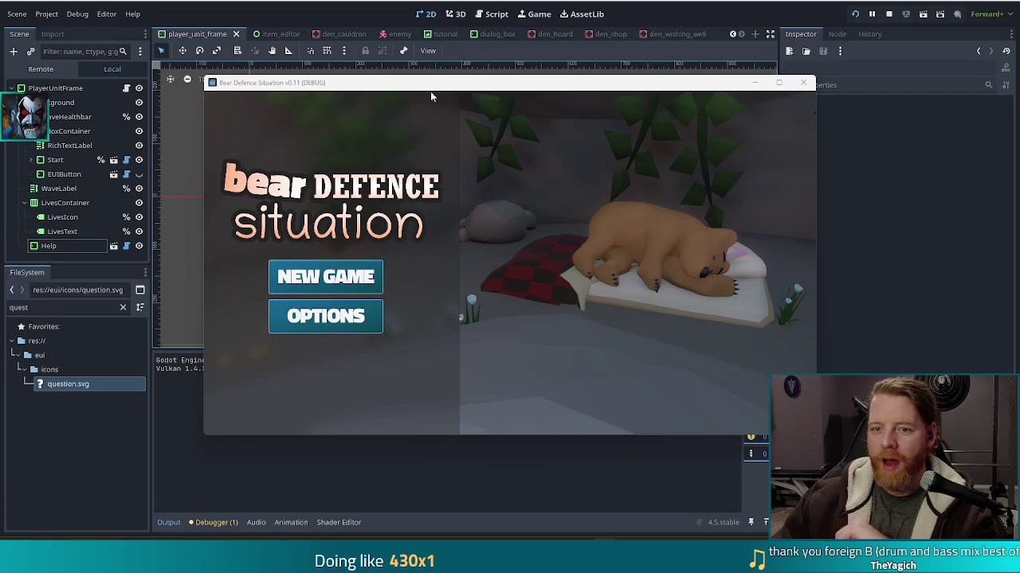
mouse_move(661, 89)
left_mouse_down()
mouse_move(620, 88)
mouse_move(651, 82)
left_mouse_up()
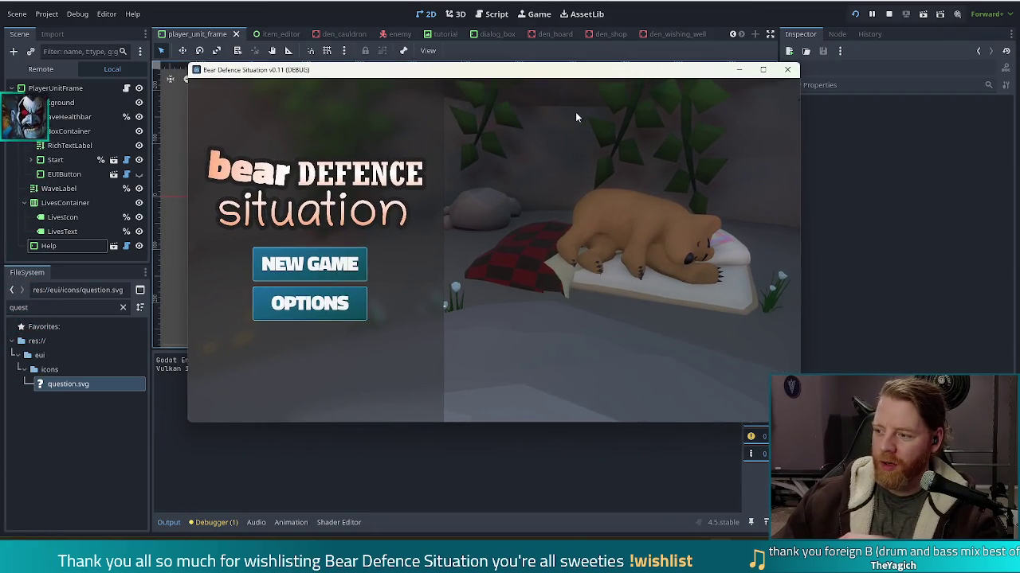
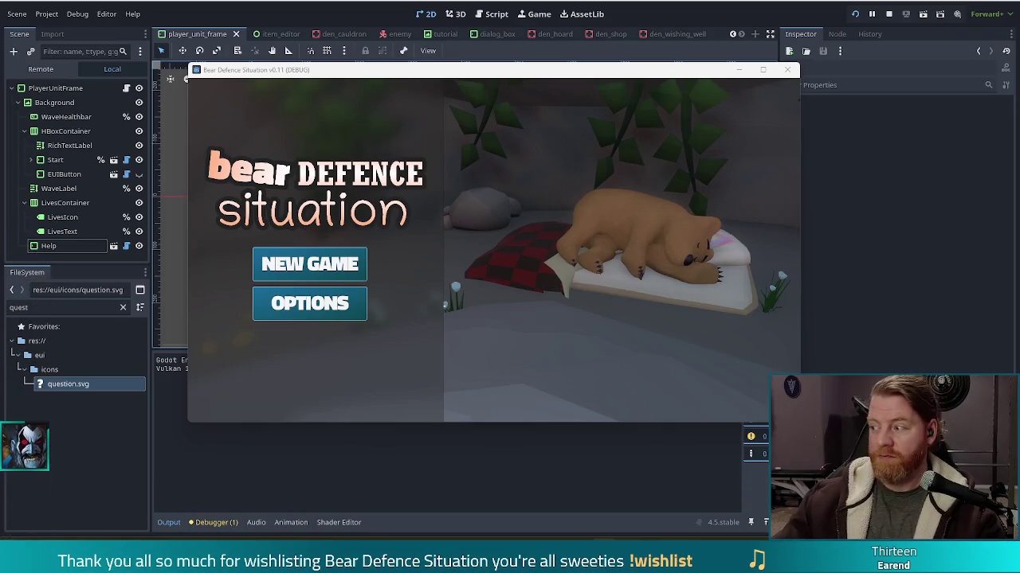
Step: Start a new game in the test run to inspect the HUD help button, then stop the game
left_click(310, 263)
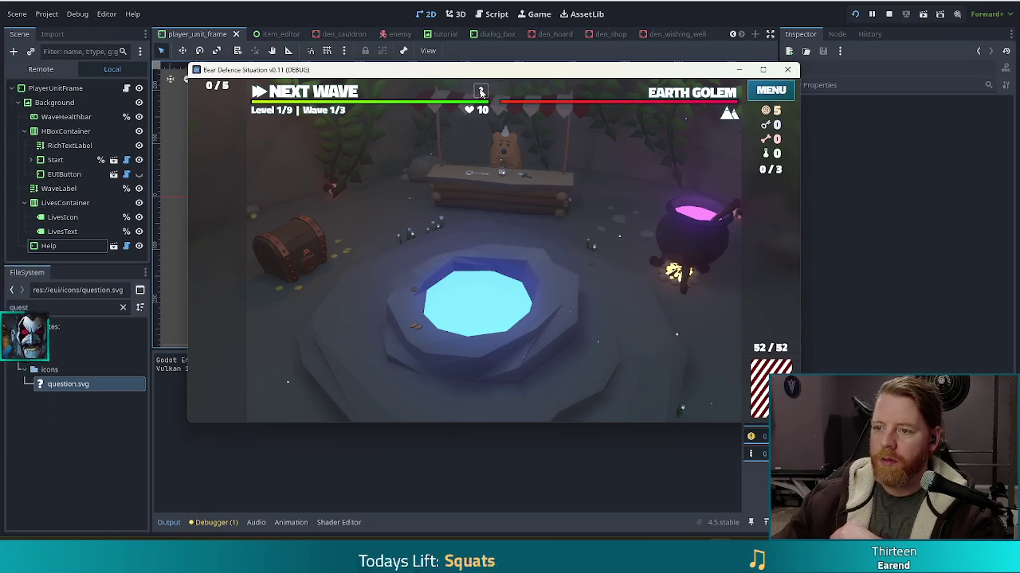
key("F8")
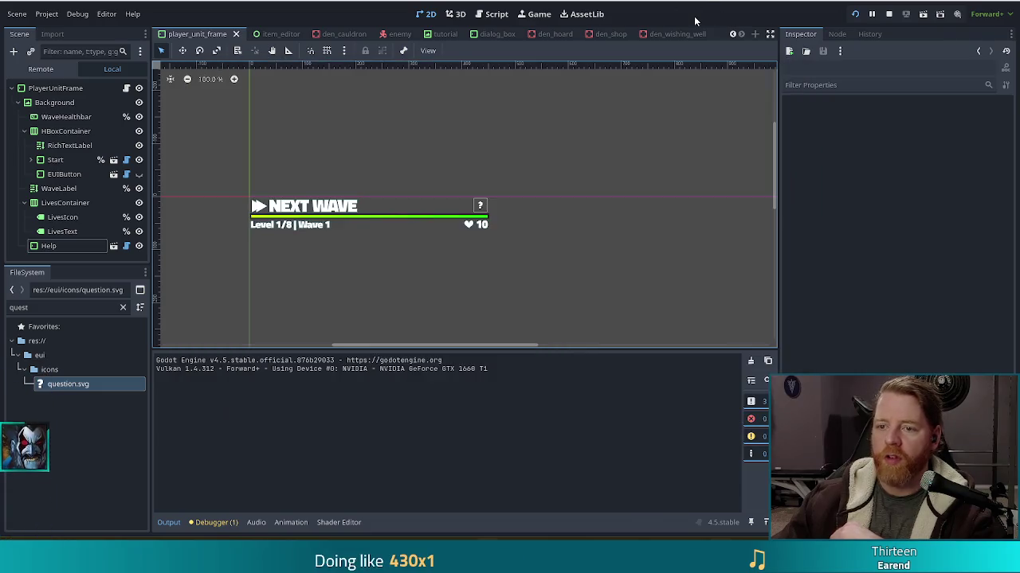
Step: Replace the Help button's icon texture with a '?' label text and save the scene
left_click(478, 206)
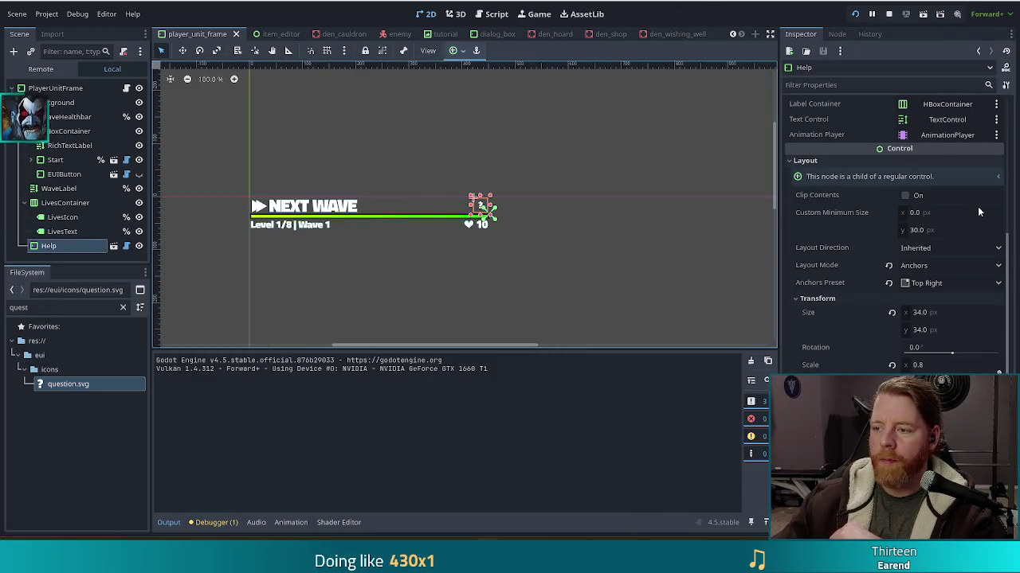
left_click(885, 286)
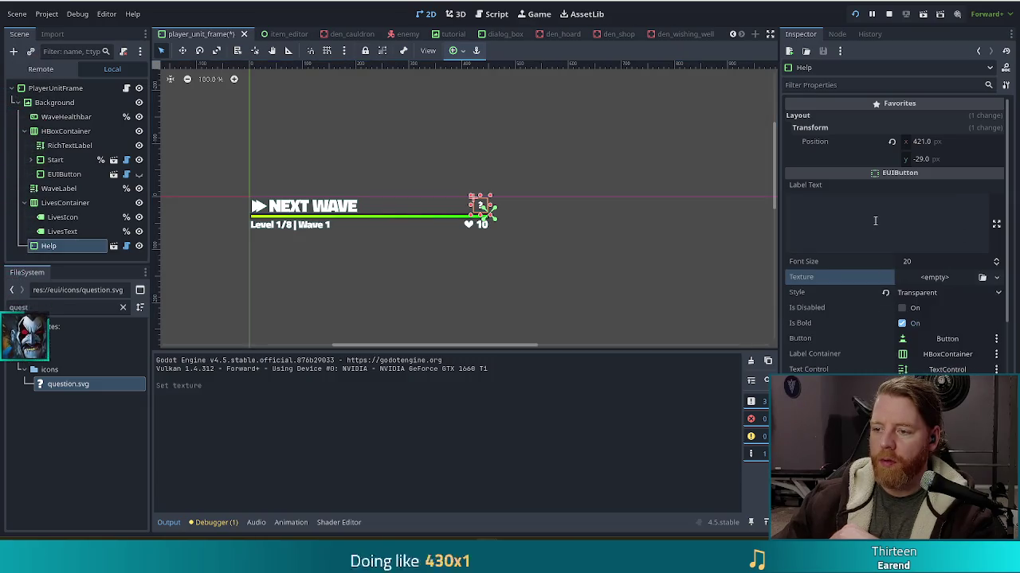
left_click(877, 221)
type("?")
key("ctrl+s")
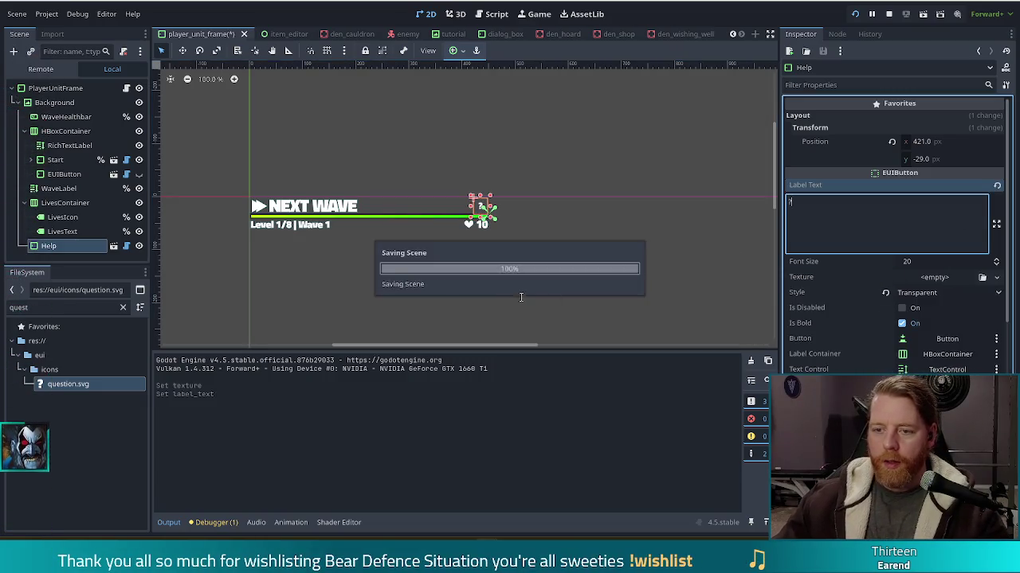
left_click(550, 305)
scroll(519, 215, "up", 8)
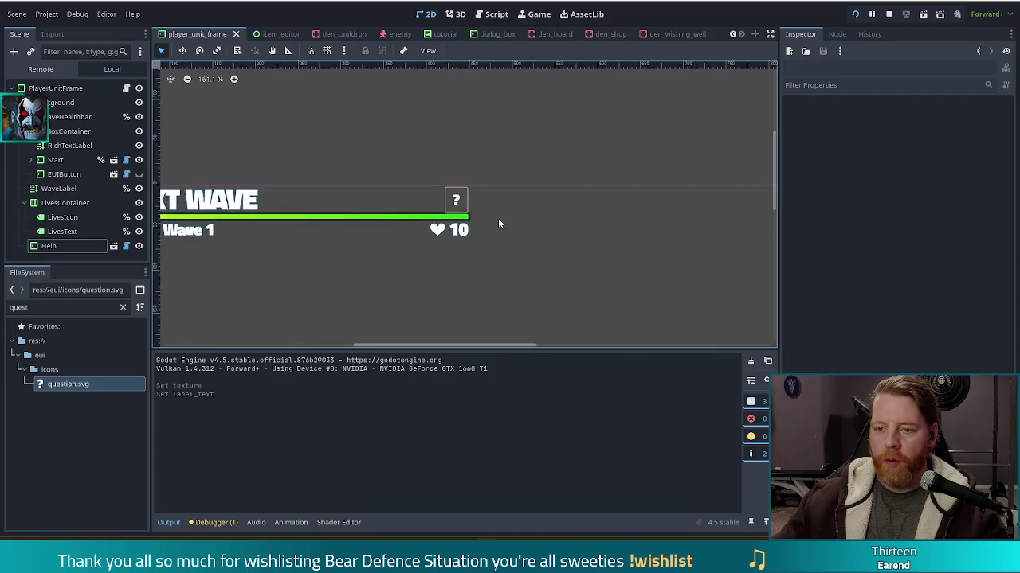
Step: Lower the Help button's question-mark font size to 18 and preview the result
left_click(443, 192)
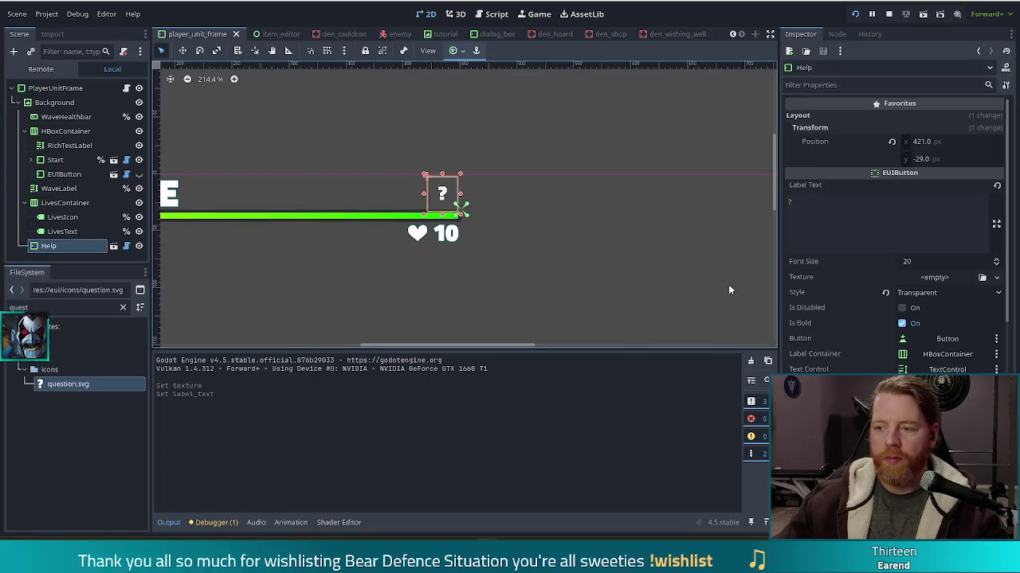
left_click(996, 266)
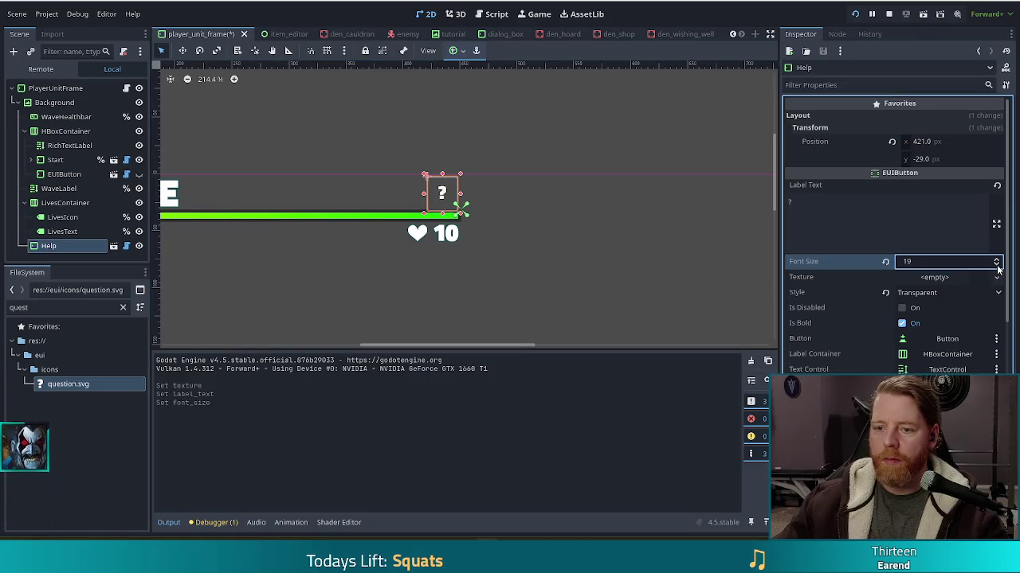
left_click(996, 266)
left_click(576, 325)
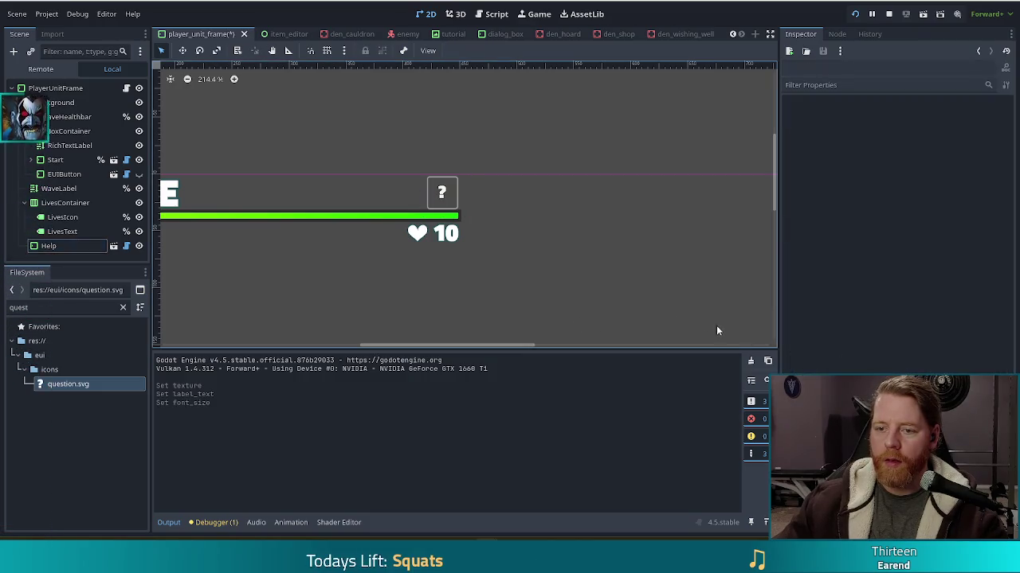
left_click(60, 246)
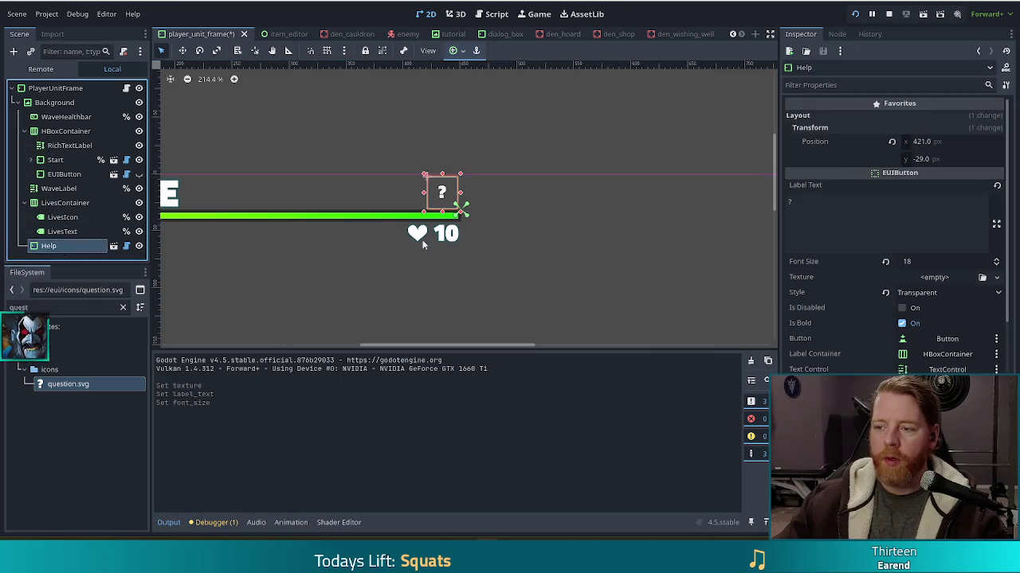
scroll(891, 325, "down", 5)
scroll(890, 325, "down", 2)
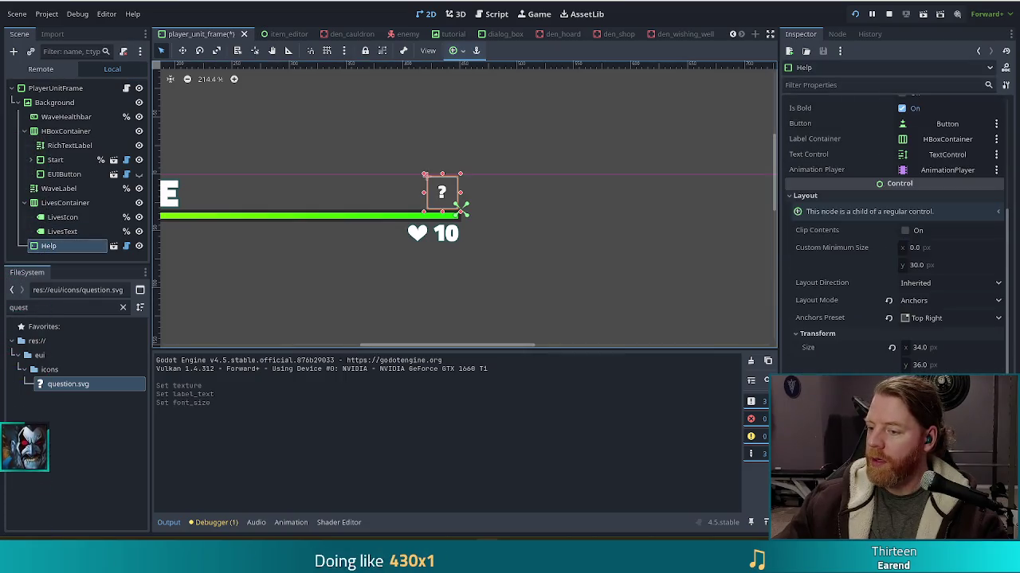
scroll(902, 224, "down", 2)
scroll(955, 191, "up", 3)
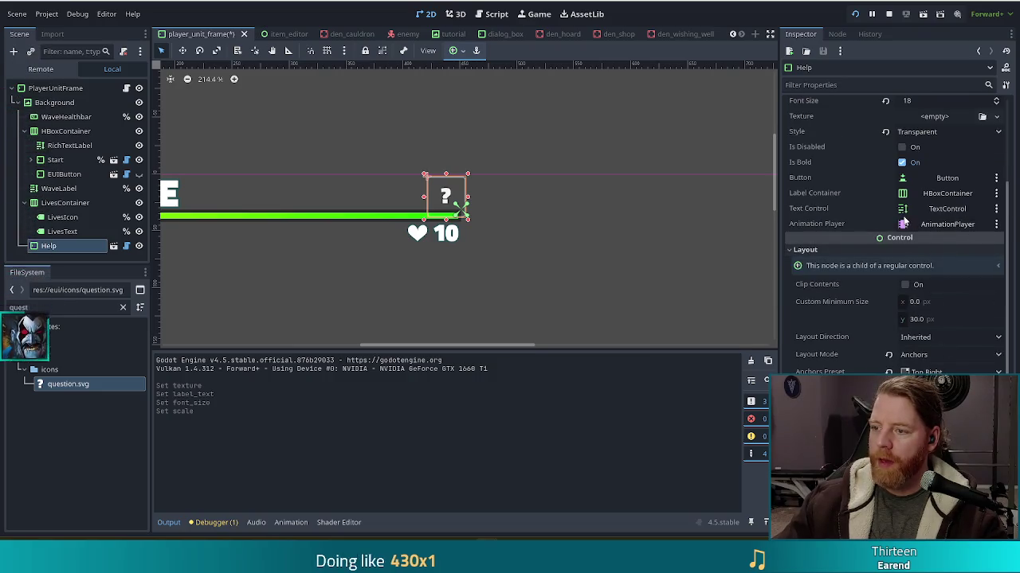
scroll(920, 320, "up", 3)
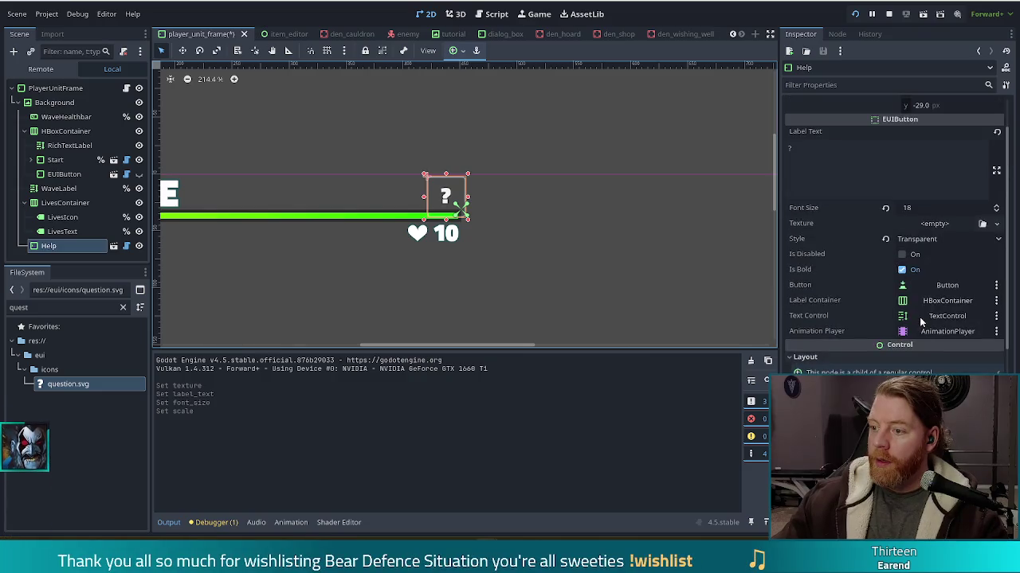
Step: Try Help font sizes between 11 and 18, settling on 16
left_click(997, 212)
left_click(997, 212)
left_click(997, 212)
left_click(998, 212)
left_click(997, 212)
left_click(997, 212)
left_click(997, 212)
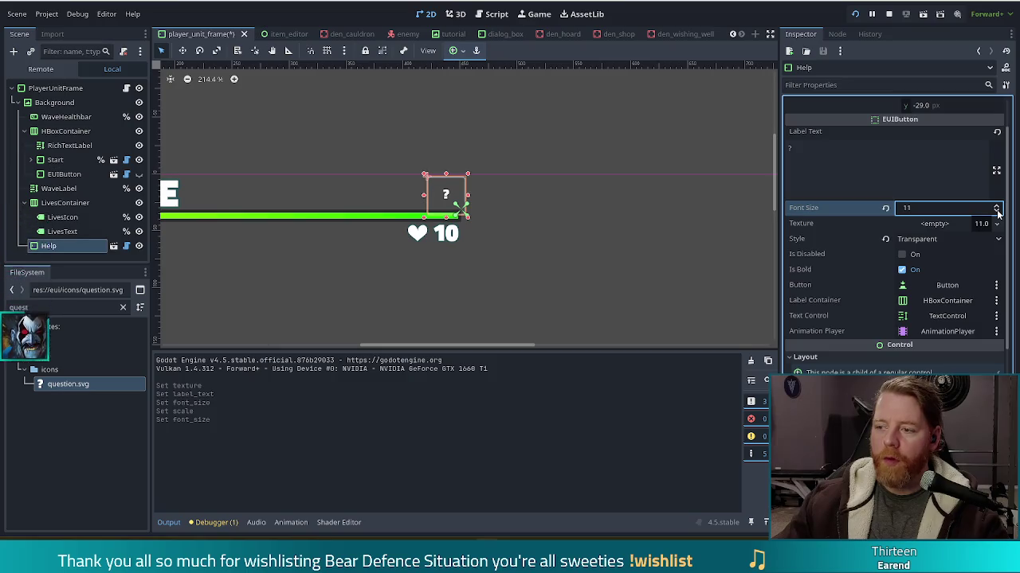
left_click(998, 205)
left_click(997, 205)
left_click(996, 206)
left_click(996, 206)
left_click(996, 206)
left_click(996, 205)
left_click(996, 206)
left_click(996, 212)
left_click(996, 212)
left_click(996, 212)
left_click(996, 206)
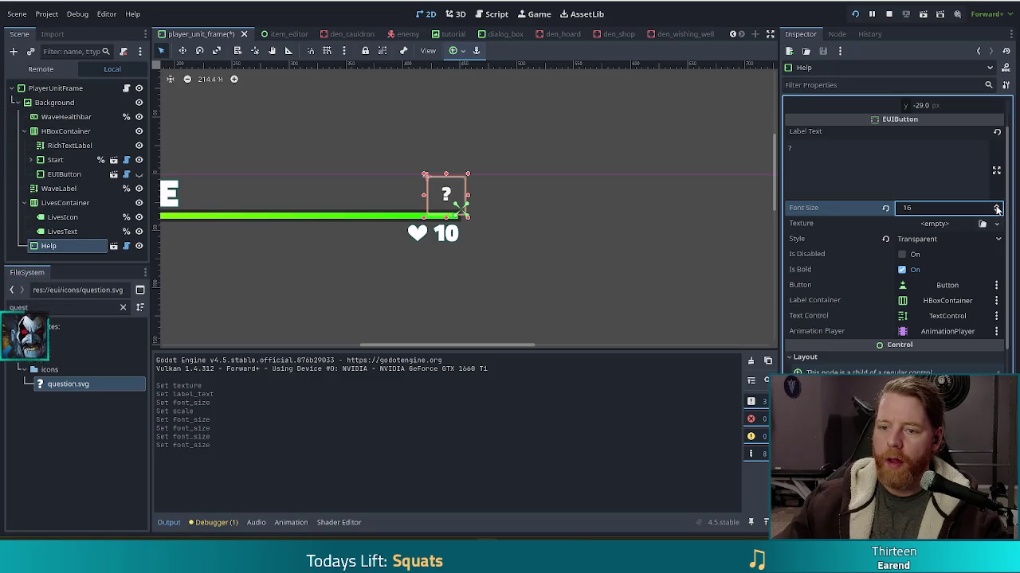
left_click(997, 205)
left_click(997, 212)
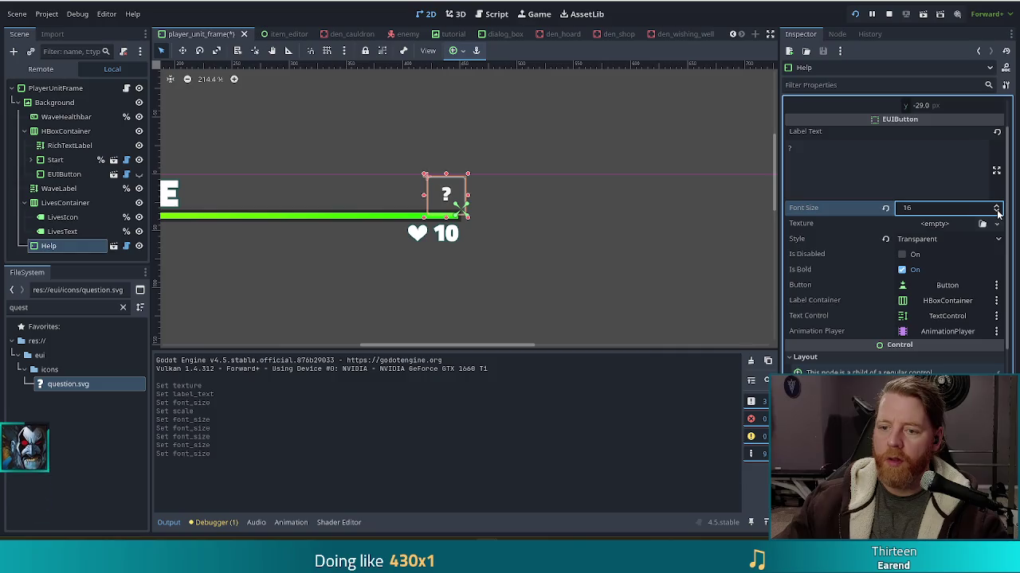
Step: Scale the Help button down slightly by its corner handle and restore font size 18
scroll(877, 268, "down", 3)
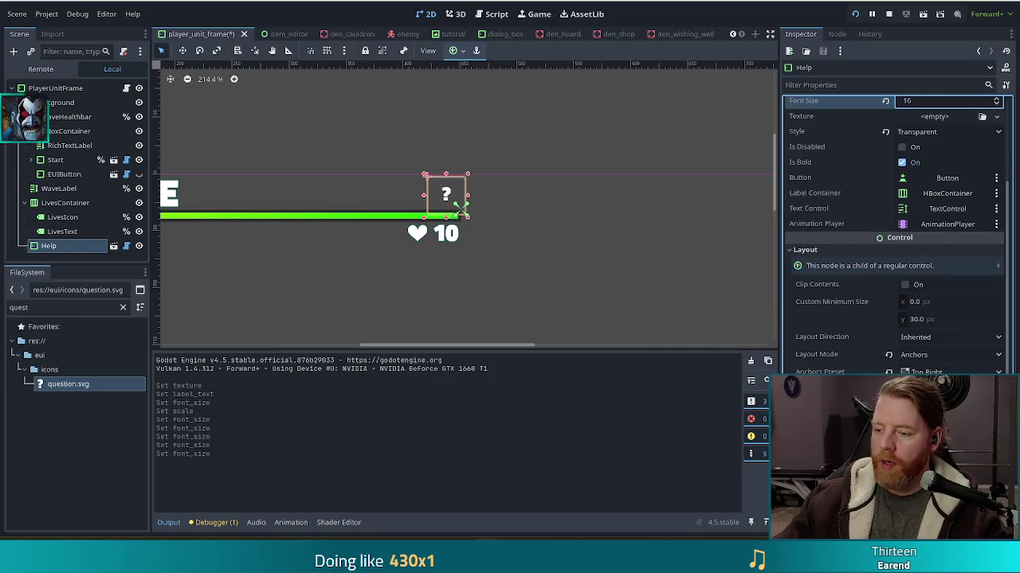
left_click_drag(461, 208, 460, 207)
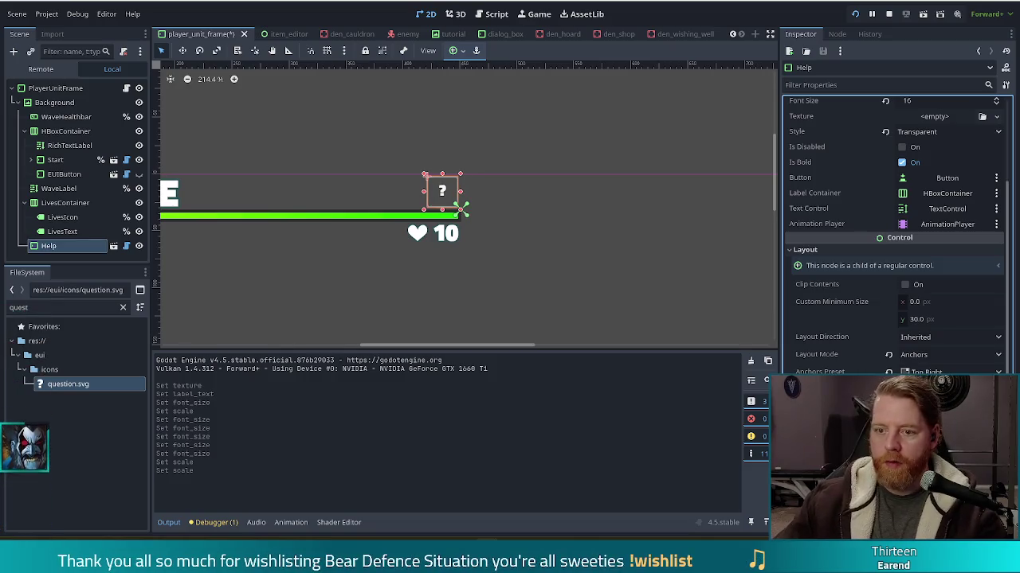
left_click(622, 299)
left_click(499, 205)
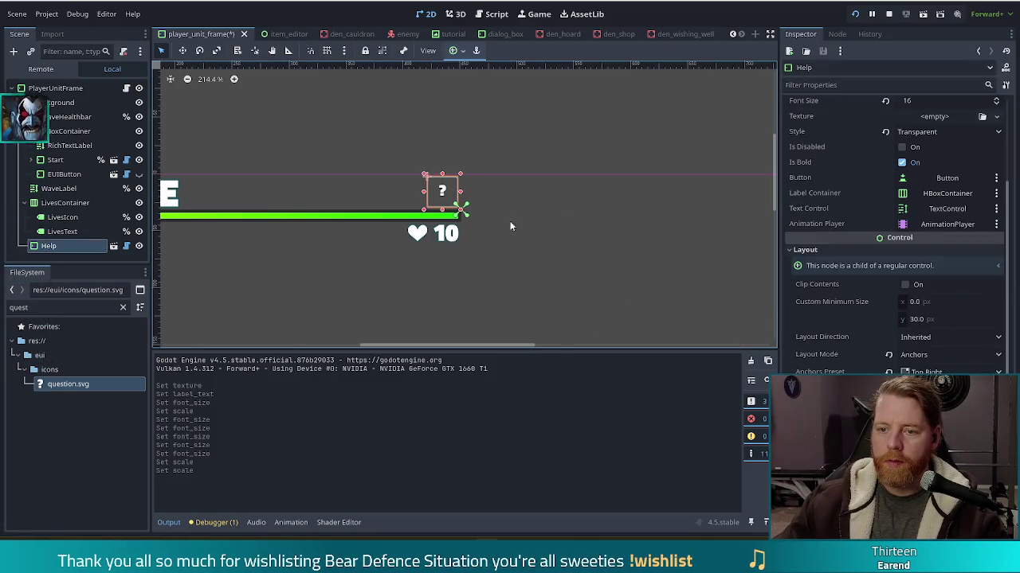
left_click(540, 284)
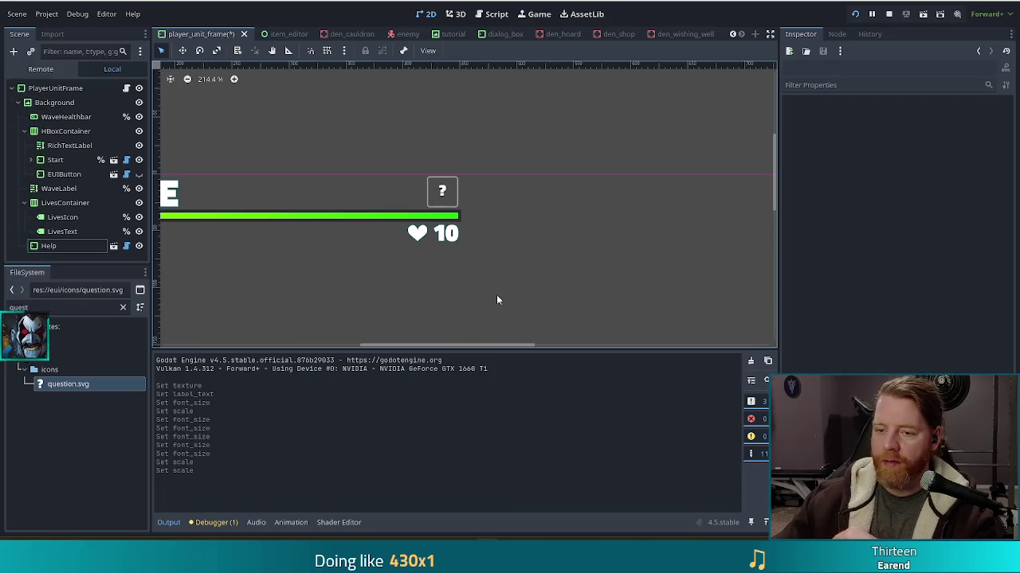
left_click(442, 191)
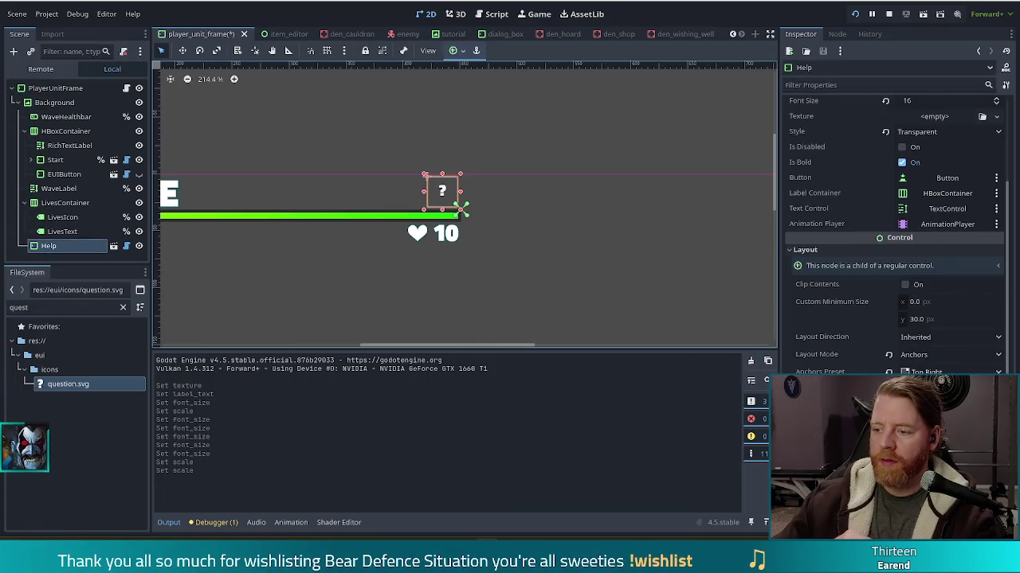
scroll(941, 269, "up", 3)
left_click(998, 208)
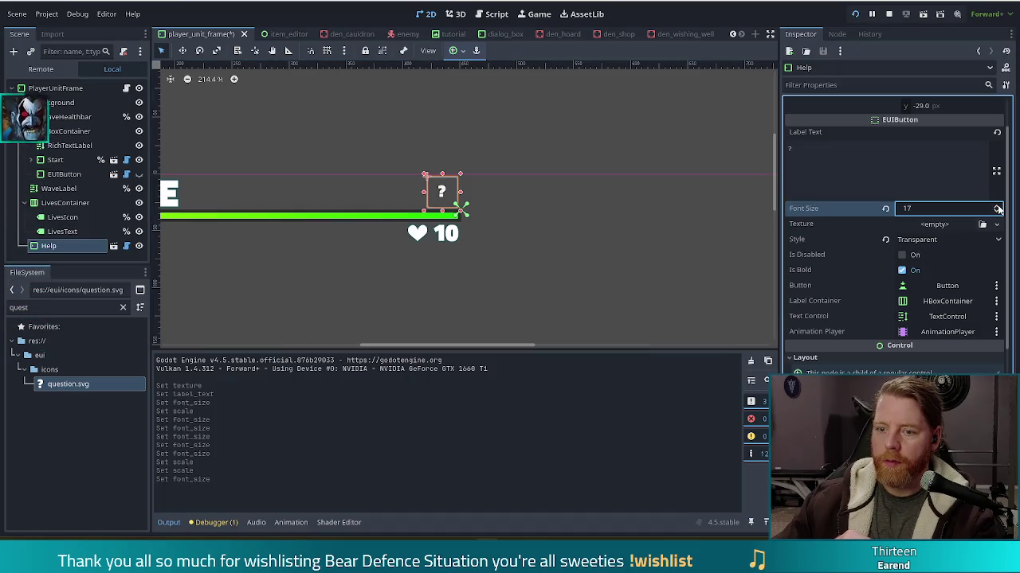
left_click(998, 212)
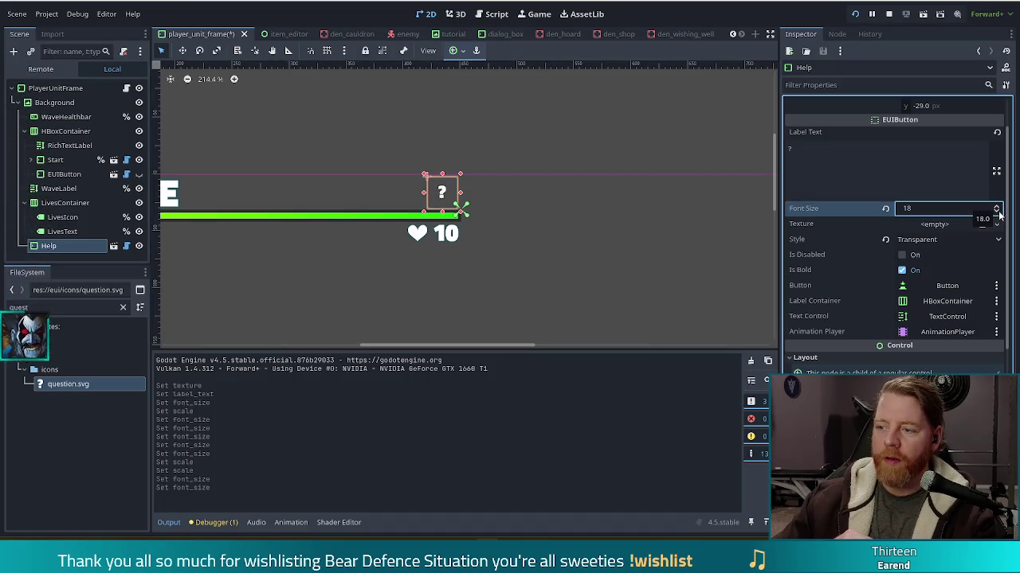
left_click(499, 332)
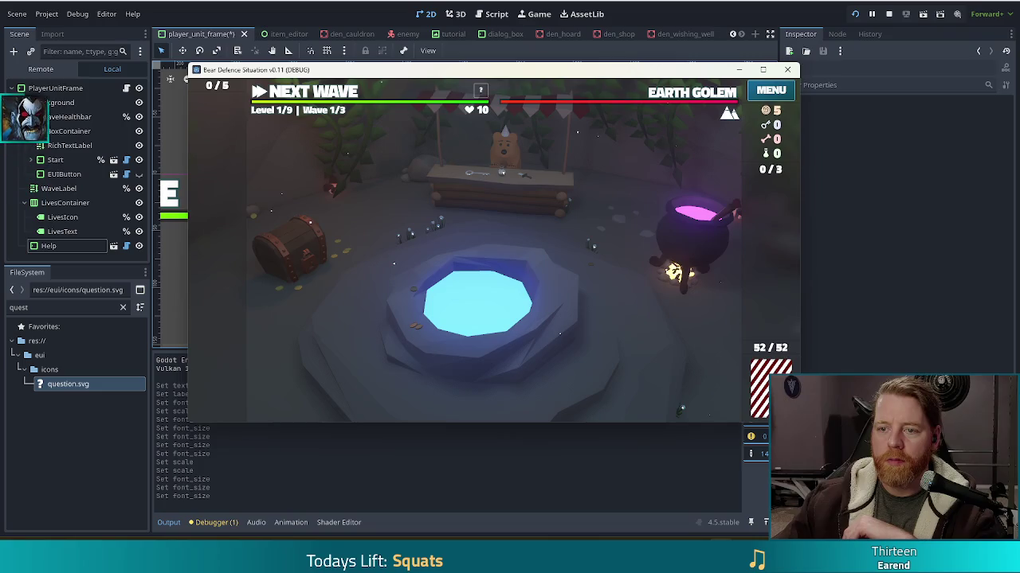
Step: Toggle the game window fullscreen and back, then stop the game and save the scene
key("F11")
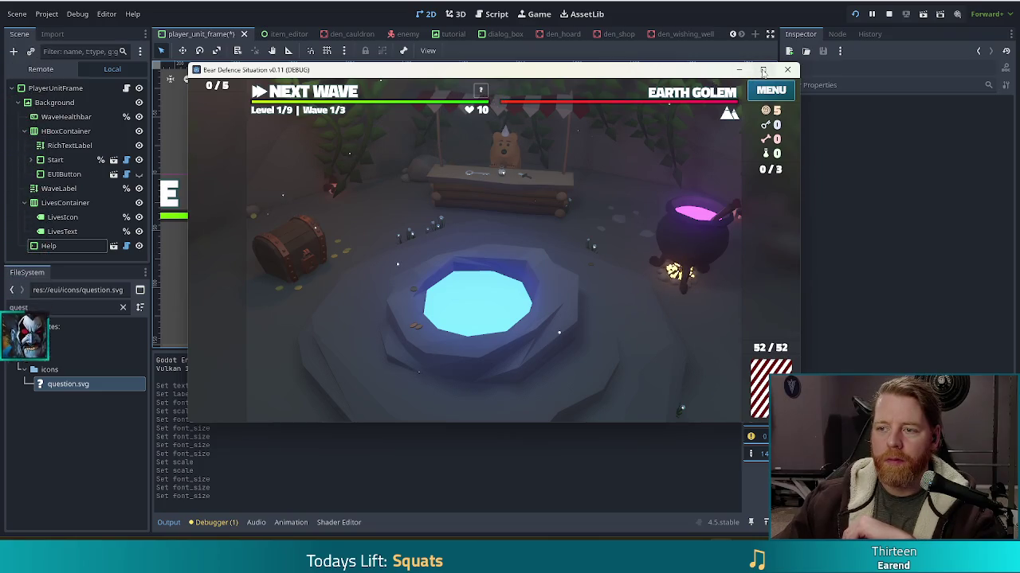
key("F11")
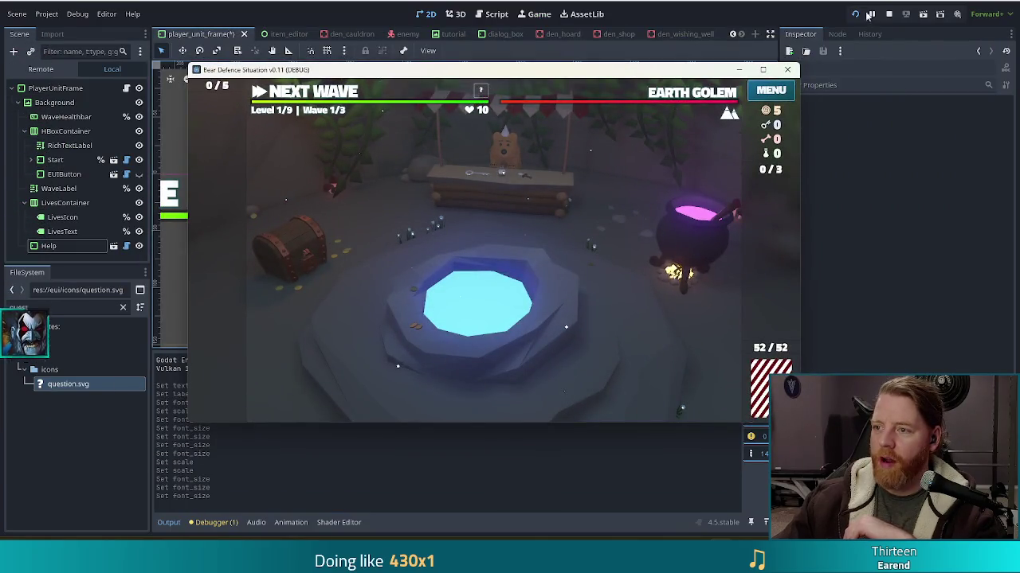
key("F8")
key("ctrl+s")
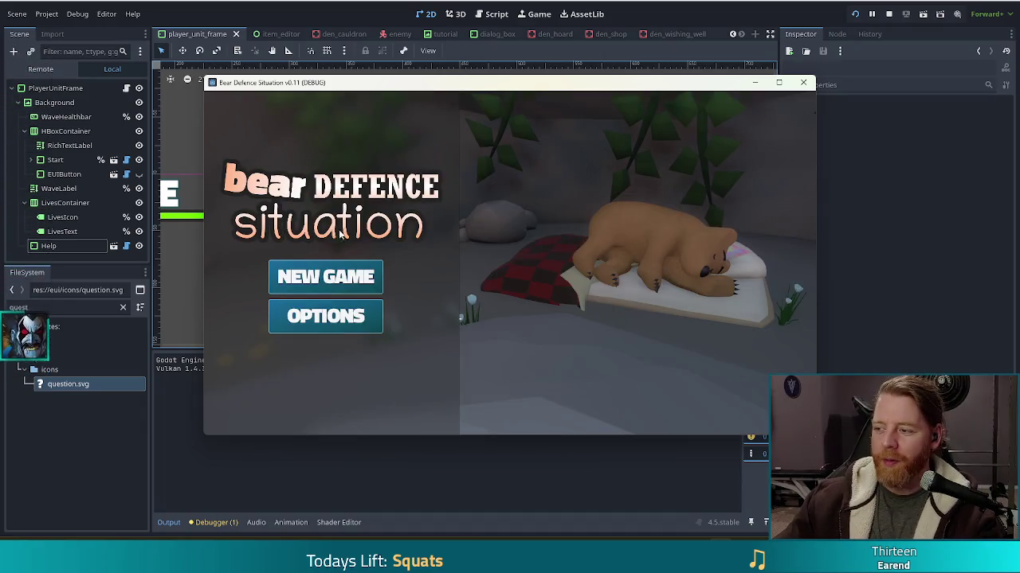
Step: Start a new game, open the cauldron dialog, then stop the test run
left_click(336, 278)
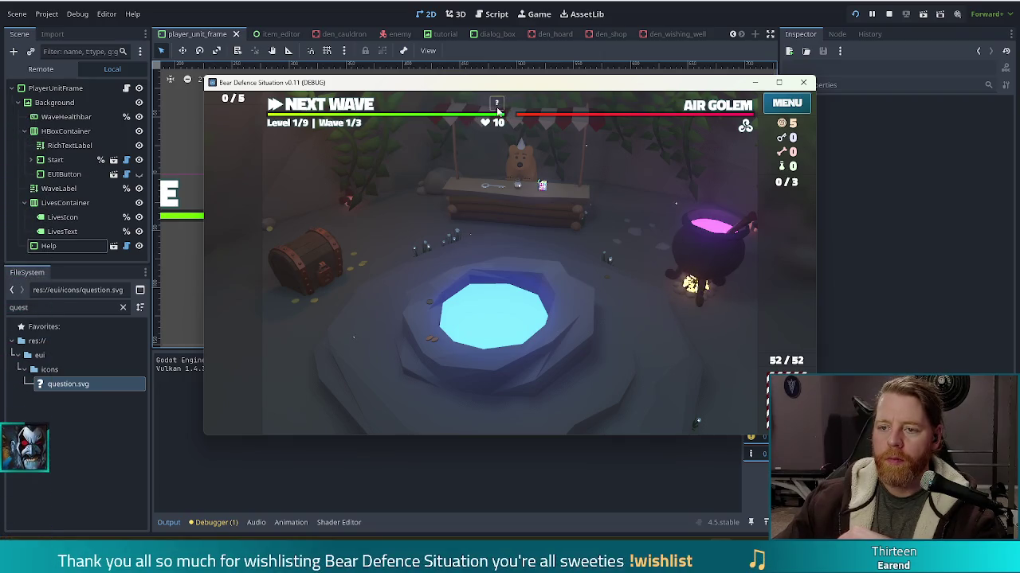
left_click(713, 258)
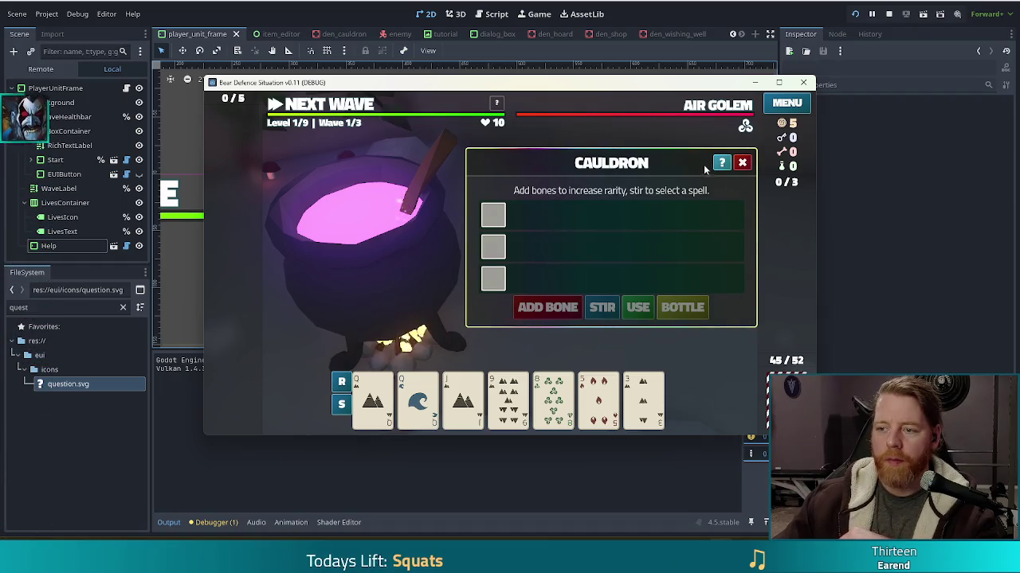
left_click(886, 14)
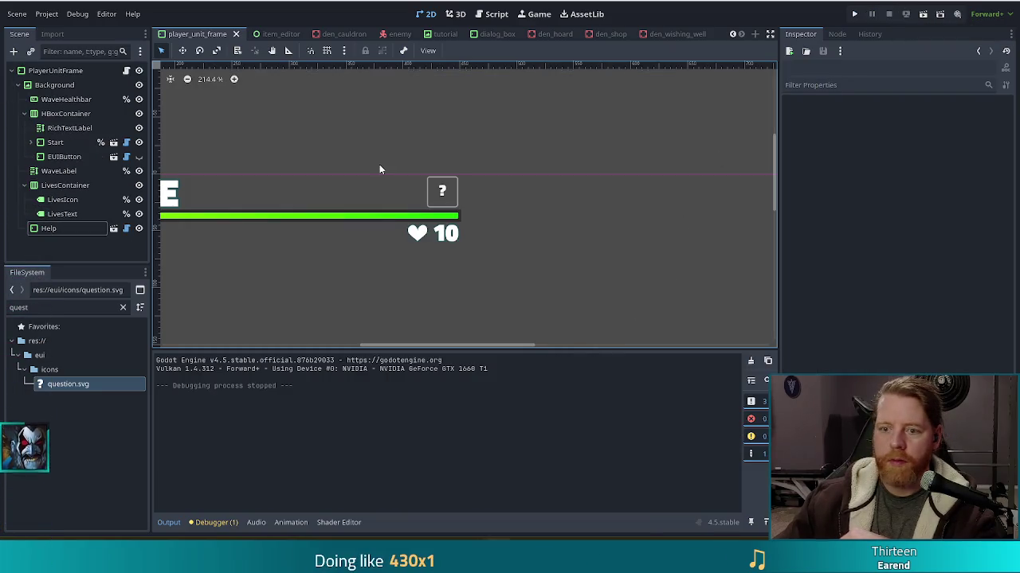
Step: Set question.svg as the Help button's texture, delete the '?' label text, and save
left_click(443, 191)
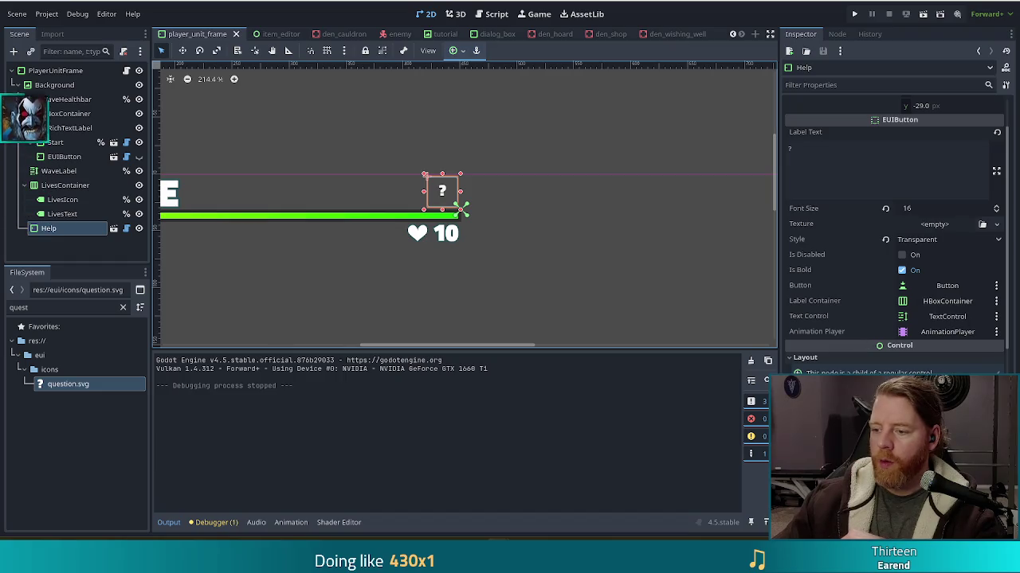
scroll(960, 300, "down", 3)
scroll(873, 298, "up", 4)
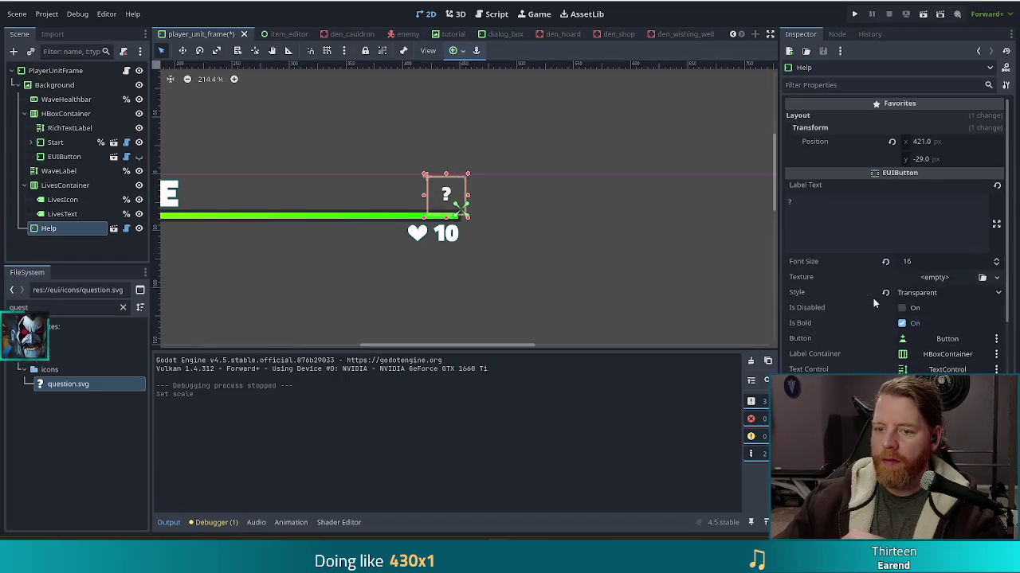
mouse_move(72, 384)
left_mouse_down()
mouse_move(446, 263)
mouse_move(932, 279)
left_mouse_up()
left_click(844, 237)
key("BackSpace")
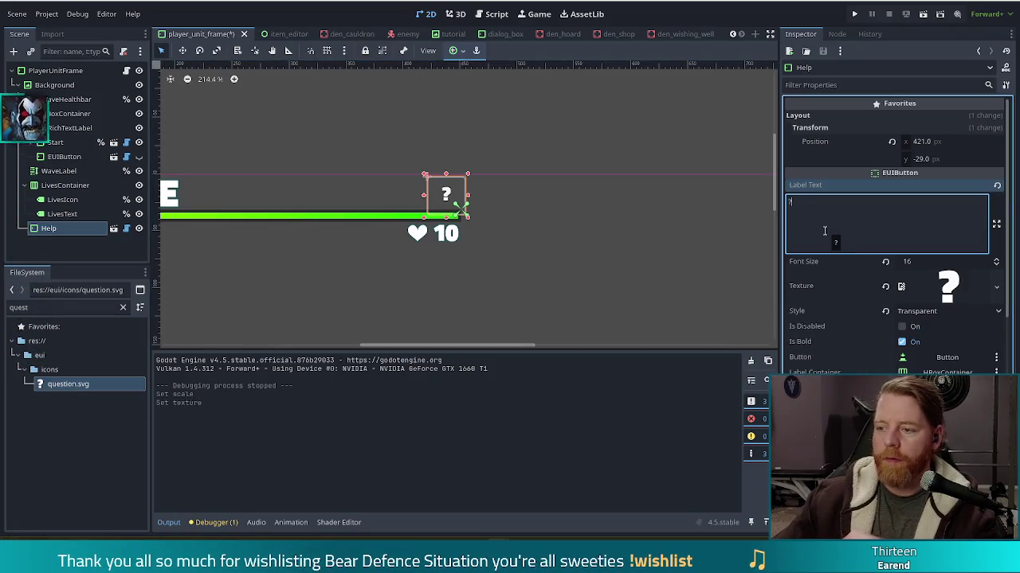
key("ctrl+s")
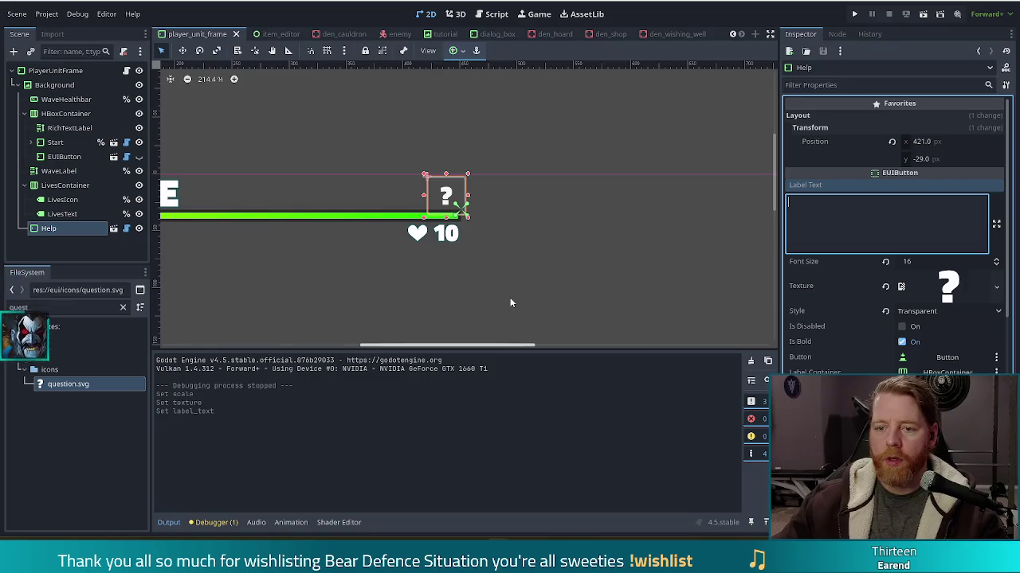
Step: Zoom out and pan the canvas to show the whole frame with Help selected
left_click(502, 297)
scroll(378, 285, "down", 3)
scroll(378, 285, "down", 1)
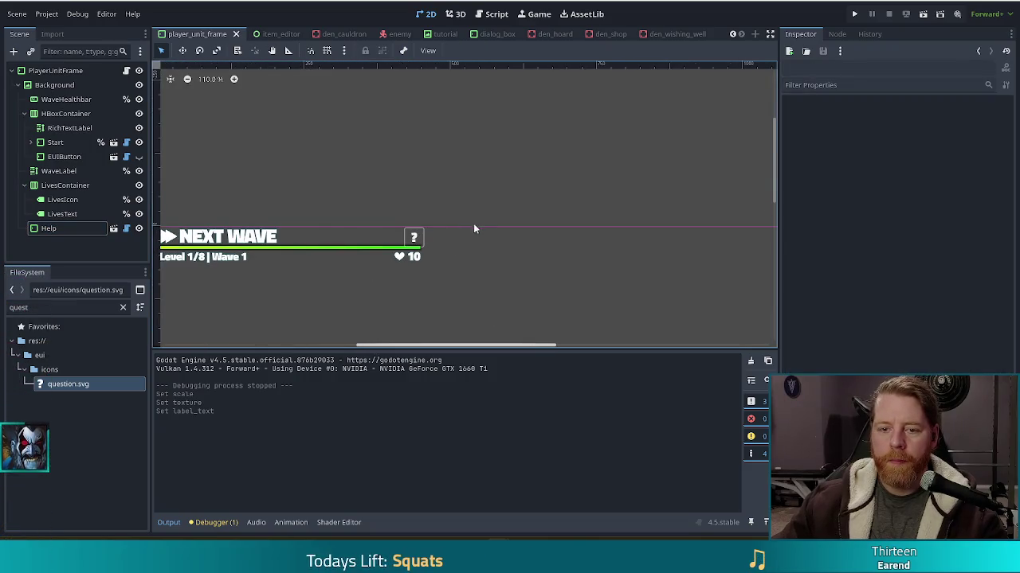
left_click_drag(355, 296, 463, 242)
left_click(518, 186)
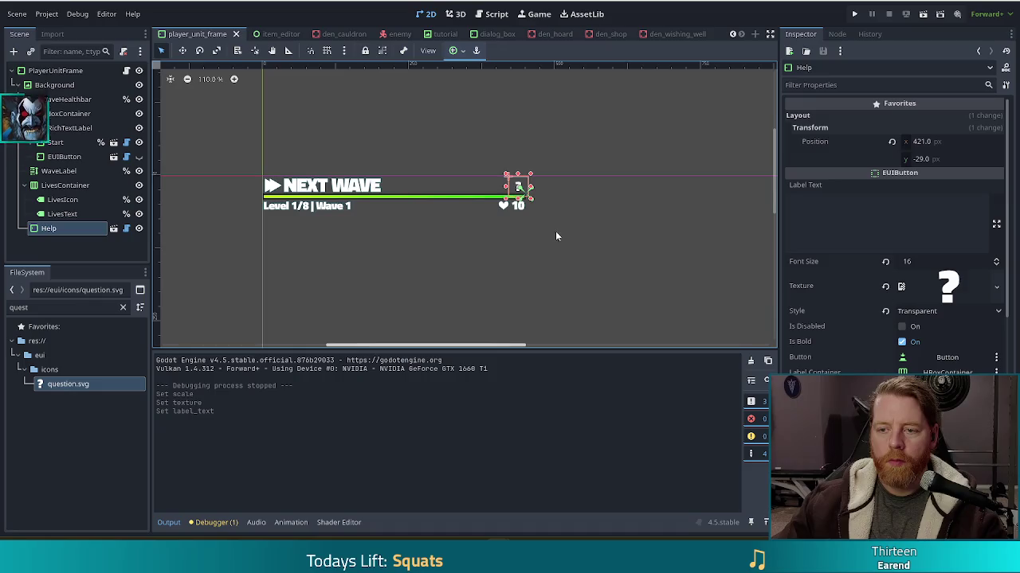
Step: Nudge the Help button up and left to (415, -36) and save the scene
scroll(554, 230, "up", 3)
key("Up")
key("Up")
key("Up")
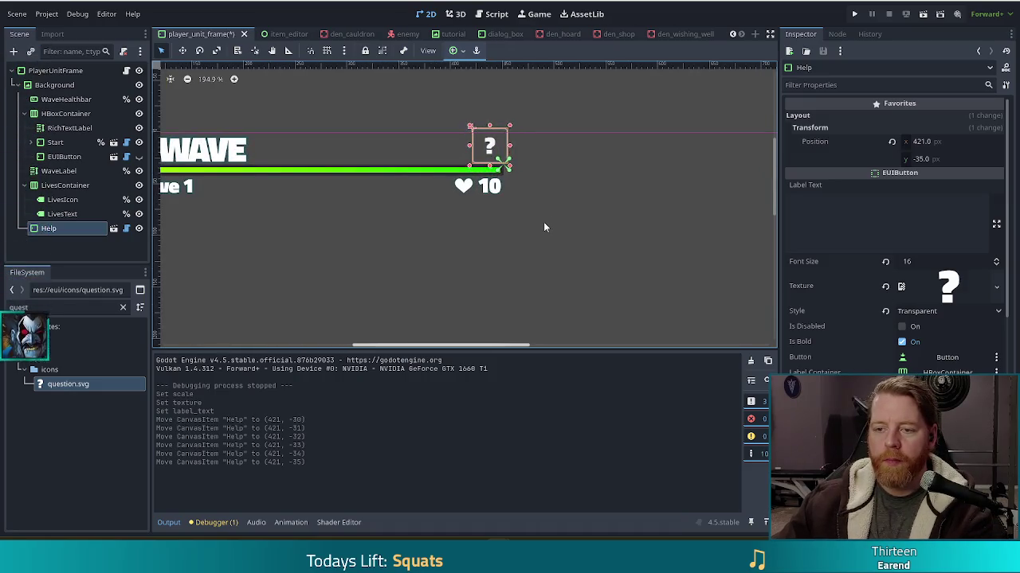
key("Left")
key("Left")
key("Left")
key("Left")
key("Left")
left_click(524, 147)
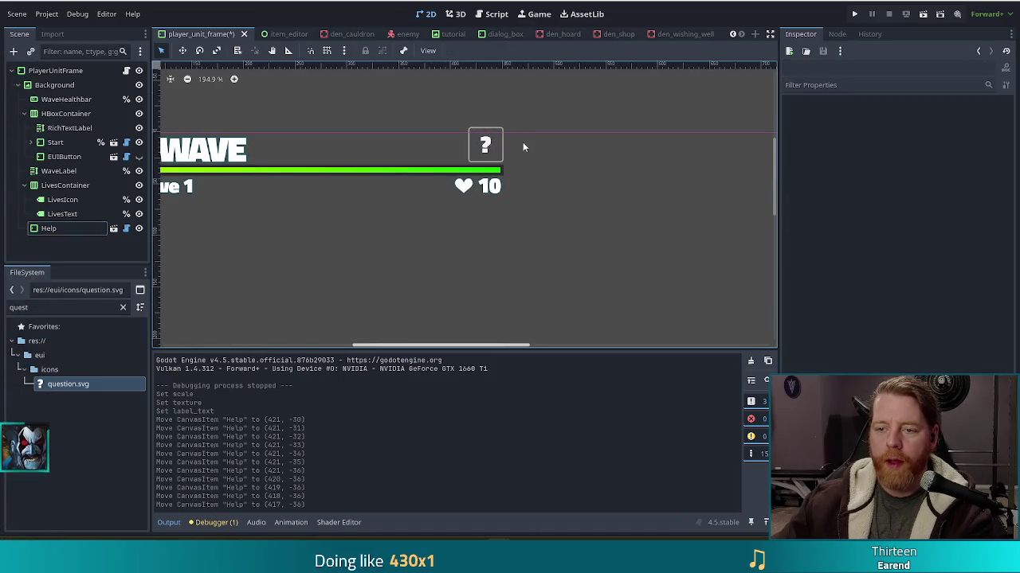
left_click(503, 149)
key("Left")
key("Left")
left_click(561, 275)
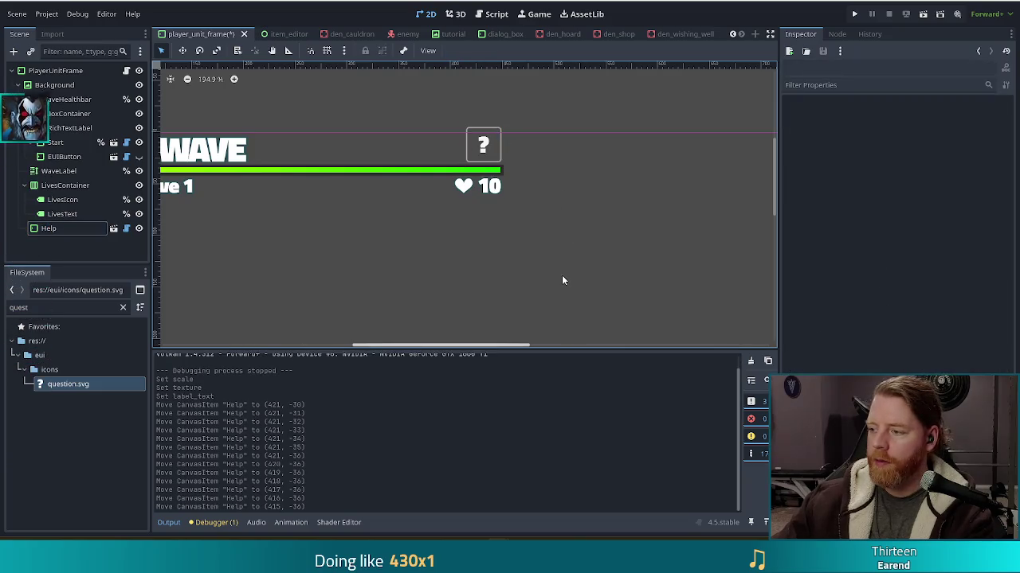
key("ctrl+s")
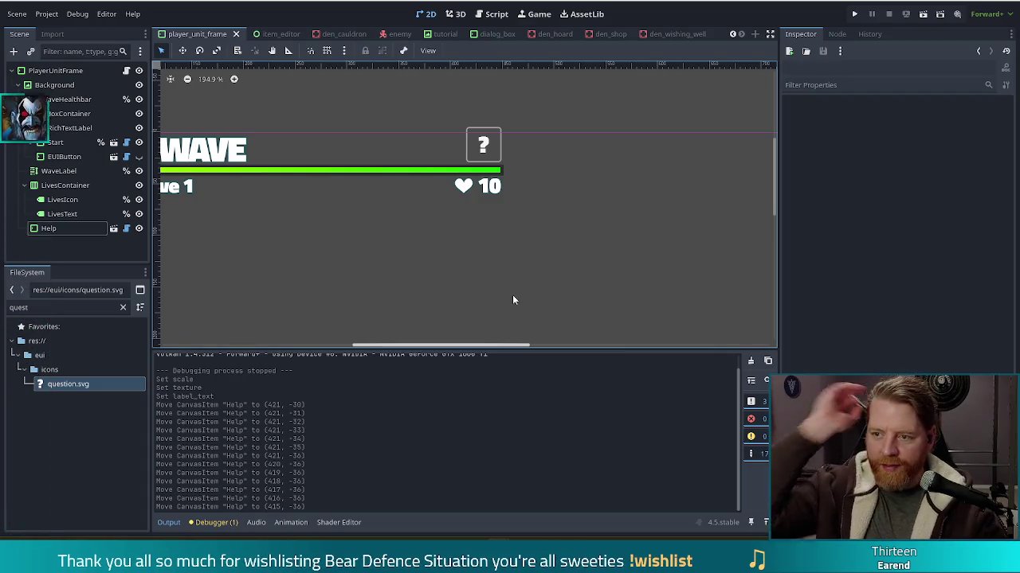
key("ctrl+s")
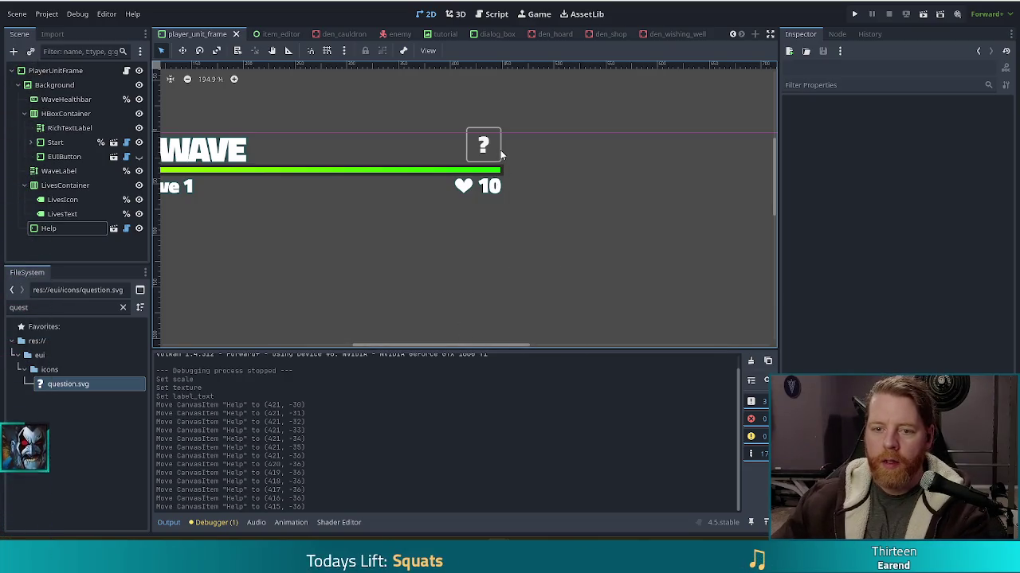
Step: Check the Help button's placement, then run the project to test the HUD
left_click(500, 150)
left_click(511, 272)
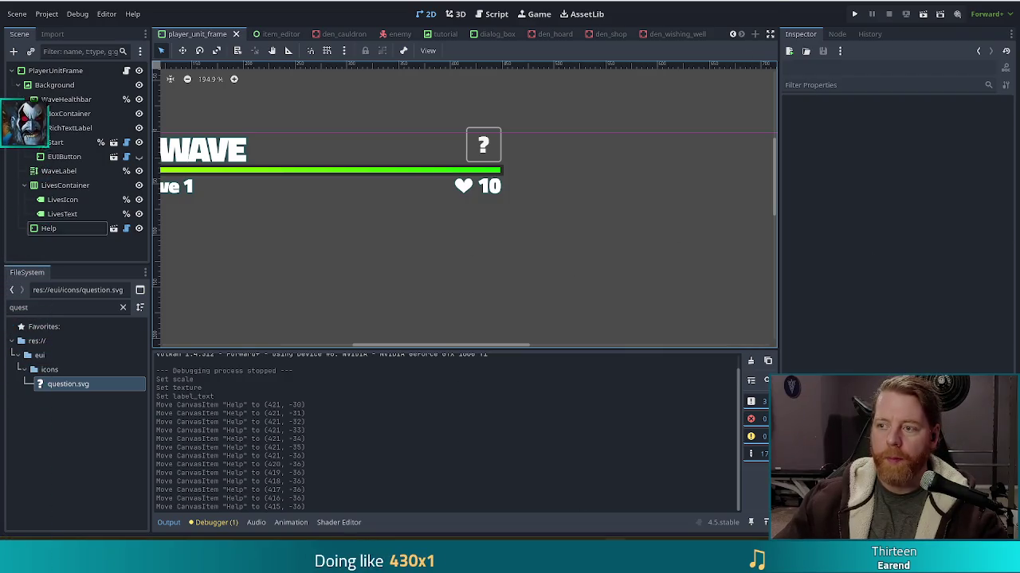
left_click(854, 14)
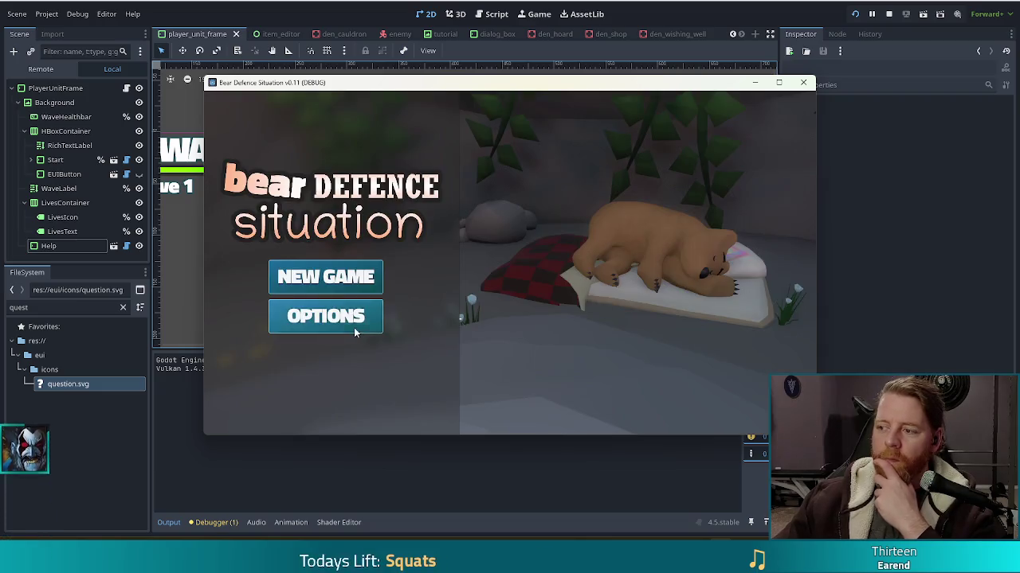
Step: Playtest a new game to check the help button, then stop, reselect Help and save the scene
left_click(314, 278)
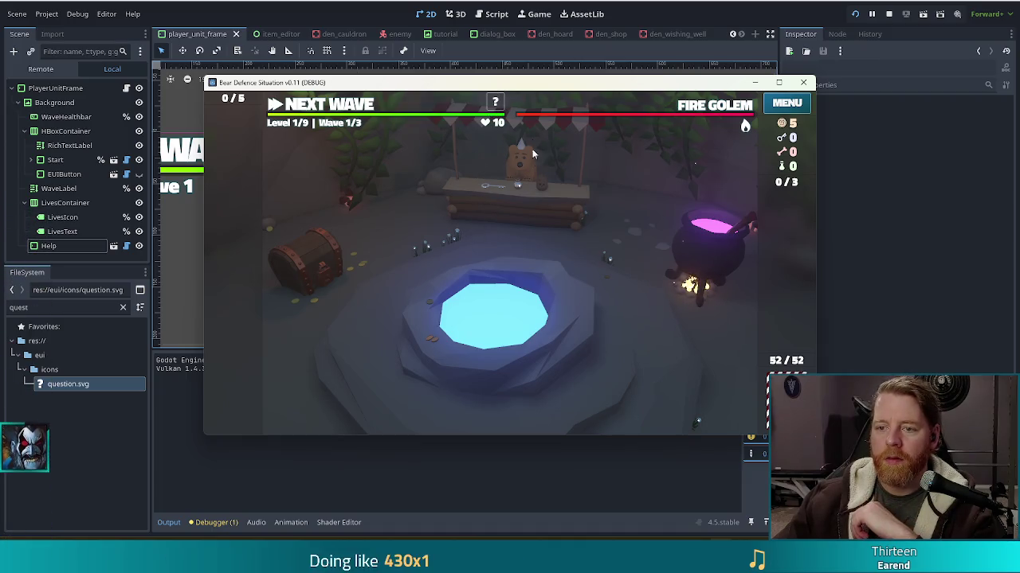
key("F8")
left_click(500, 152)
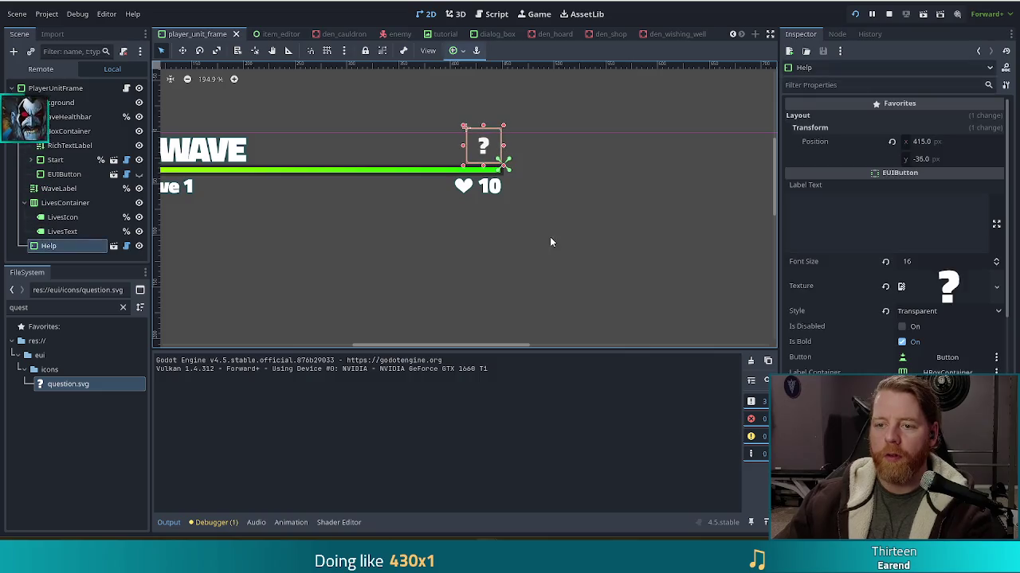
left_click(541, 282)
key("ctrl+s")
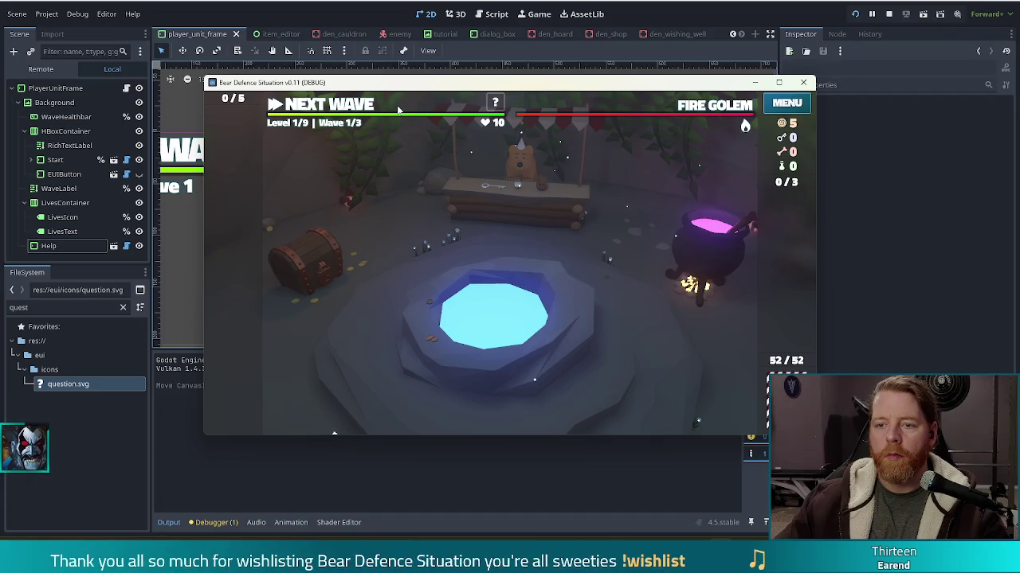
key("F8")
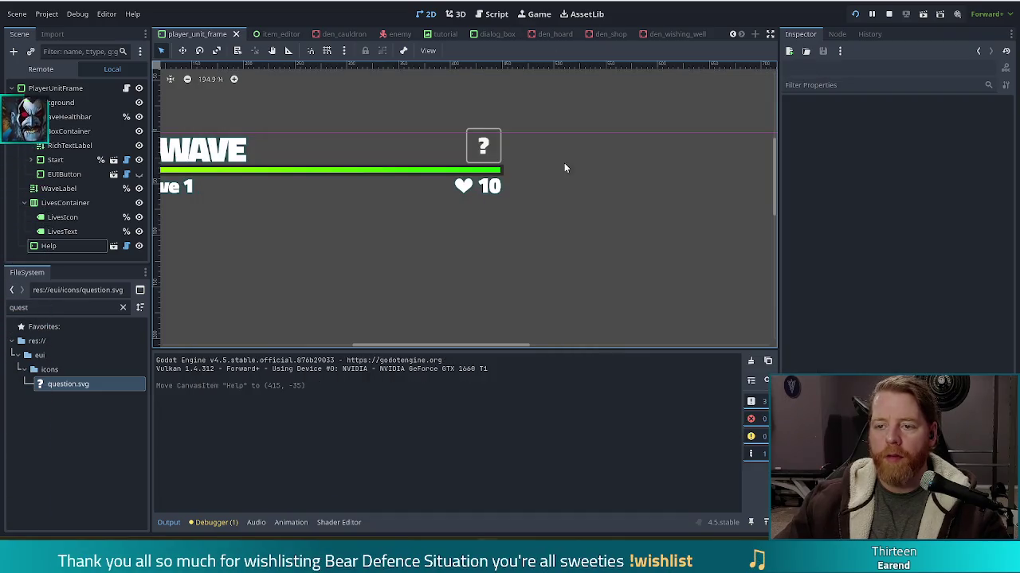
Step: Move the Help button one pixel left to (414, -35) and save the scene
left_click_drag(497, 149, 497, 150)
left_click(537, 286)
key("ctrl+s")
Step: Run the project, test hovering and pressing the in-game help button, then stop
key("F5")
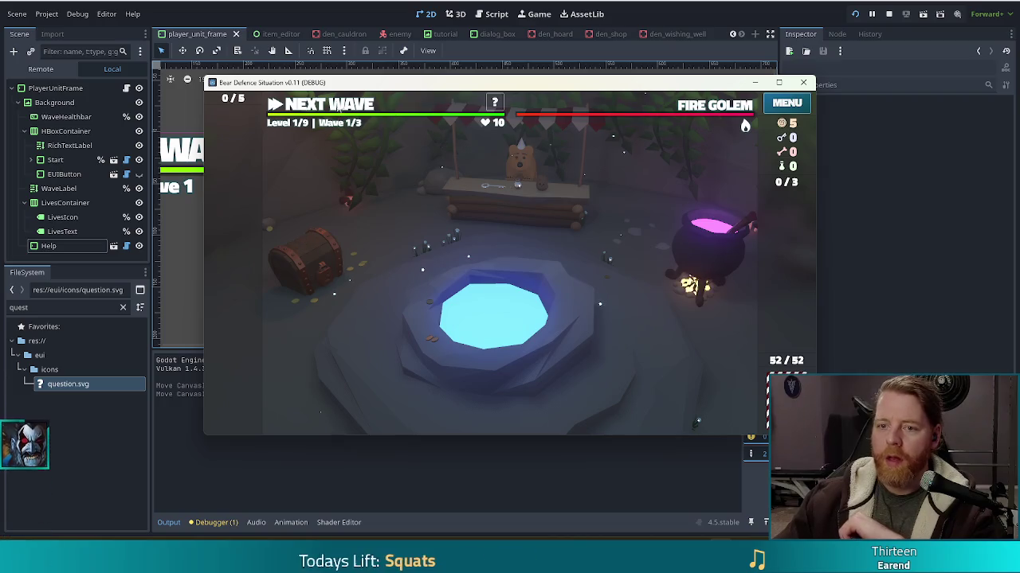
left_click(496, 105)
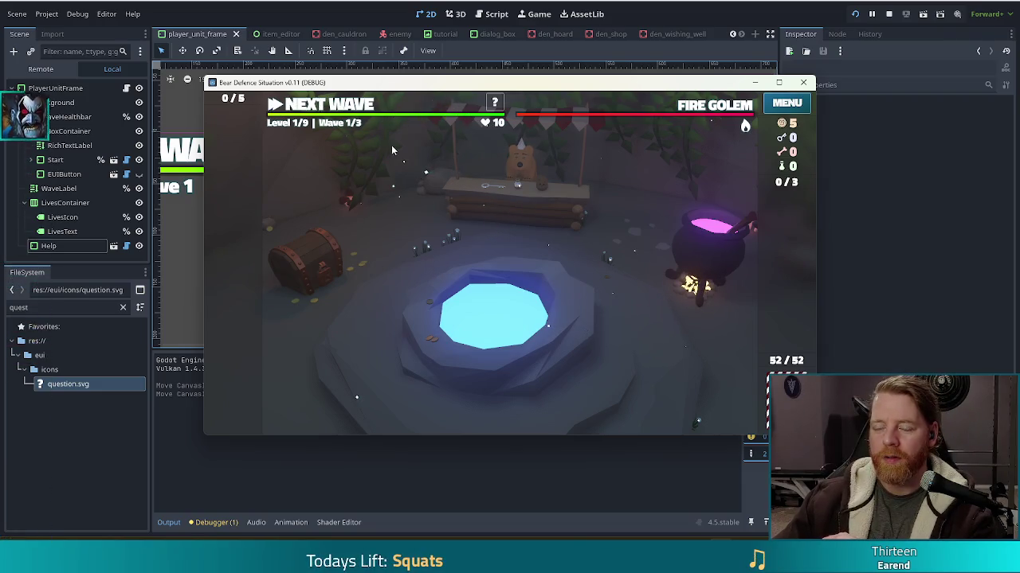
mouse_move(667, 113)
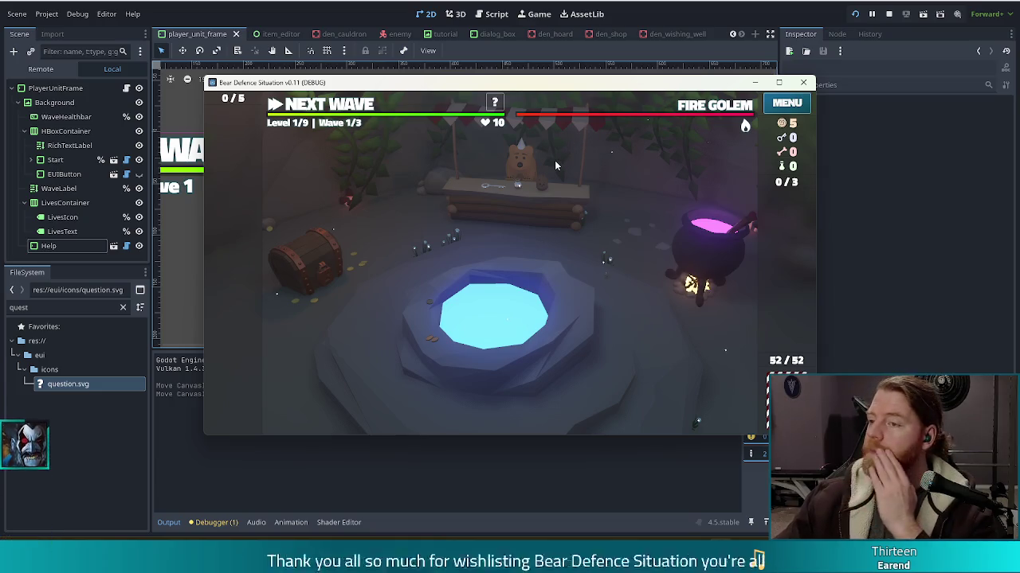
key("F8")
Step: Enable Access as Unique Name on the Help node and save the scene
left_click(76, 247)
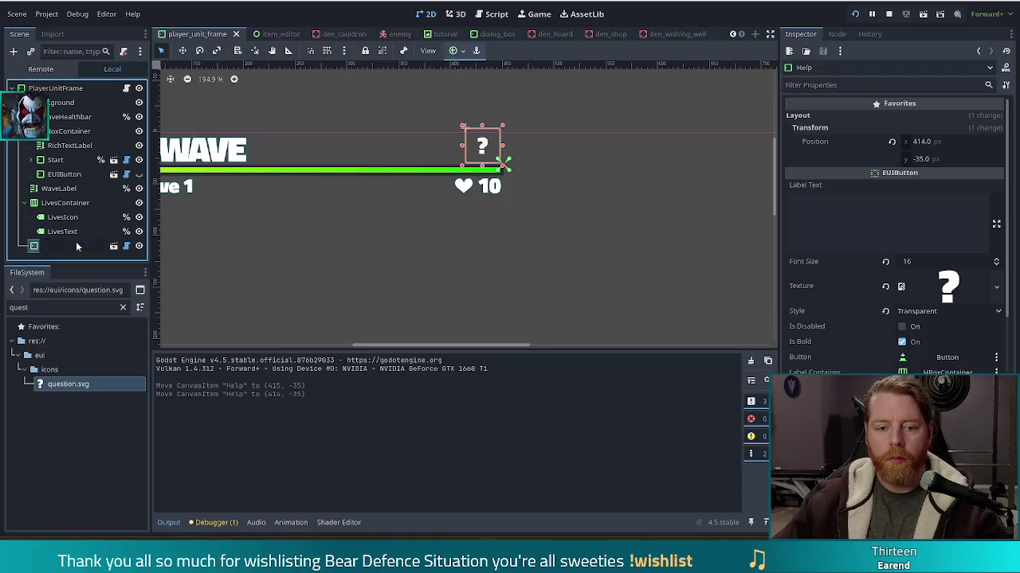
right_click(51, 247)
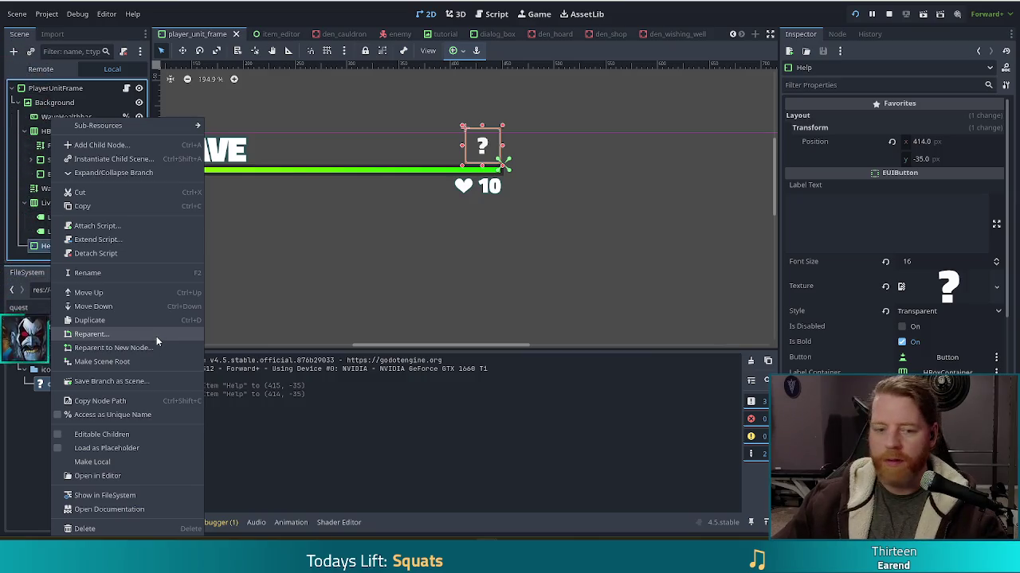
left_click(105, 415)
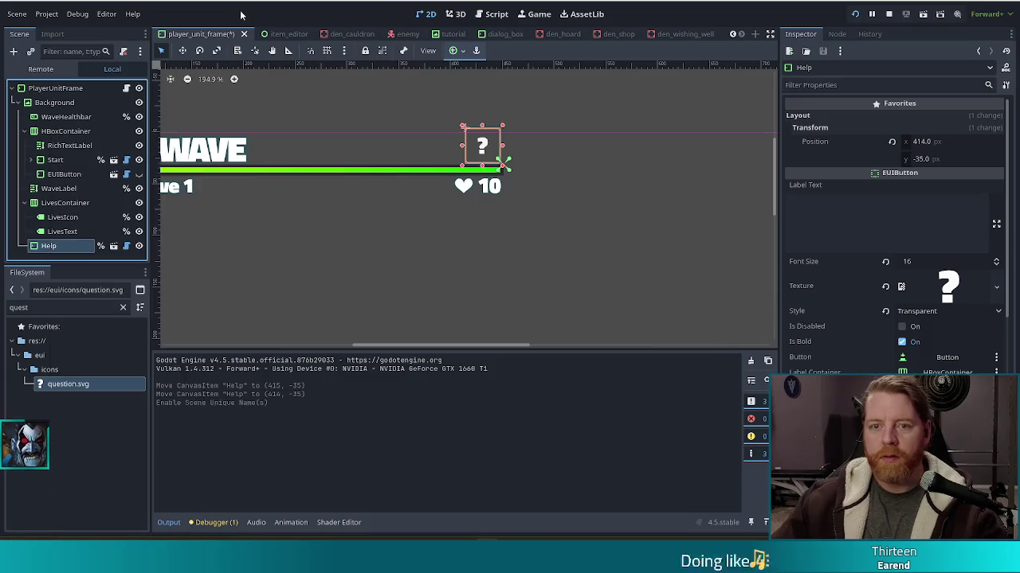
key("ctrl+s")
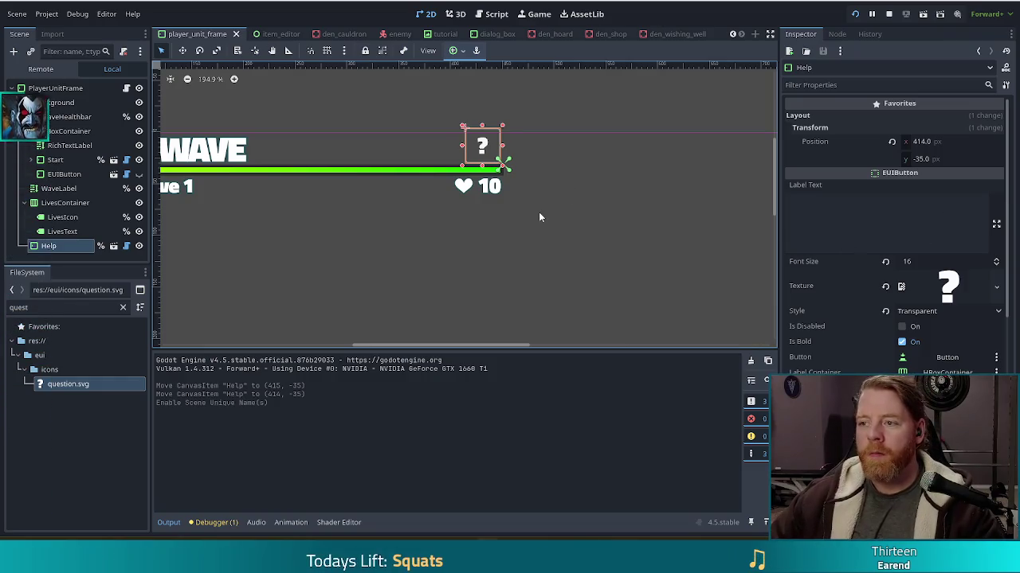
Step: Zoom out and pan to check Help at (414, -35) beside the lives counter, then save player_unit_frame
scroll(539, 217, "down", 3)
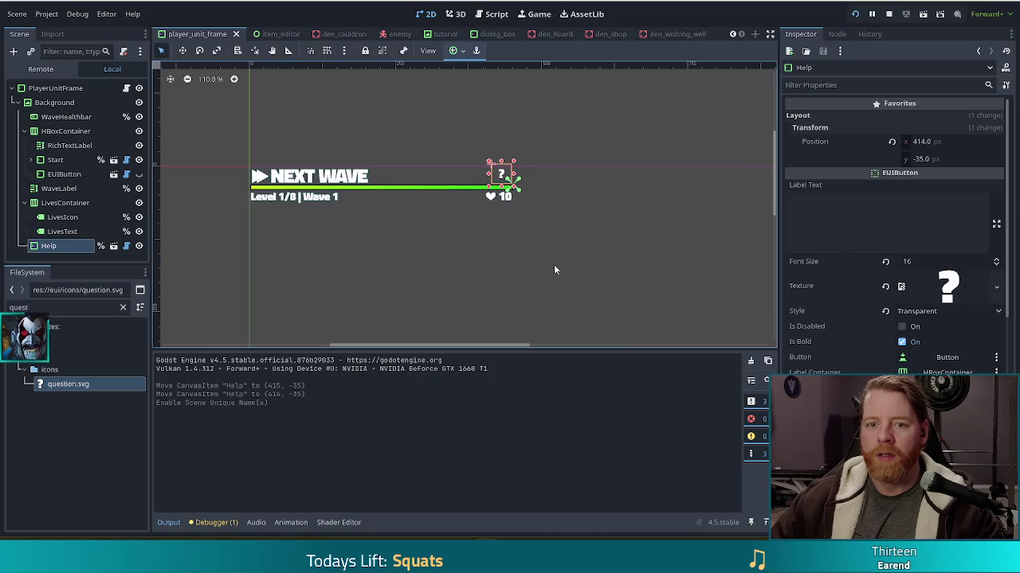
scroll(568, 265, "down", 1)
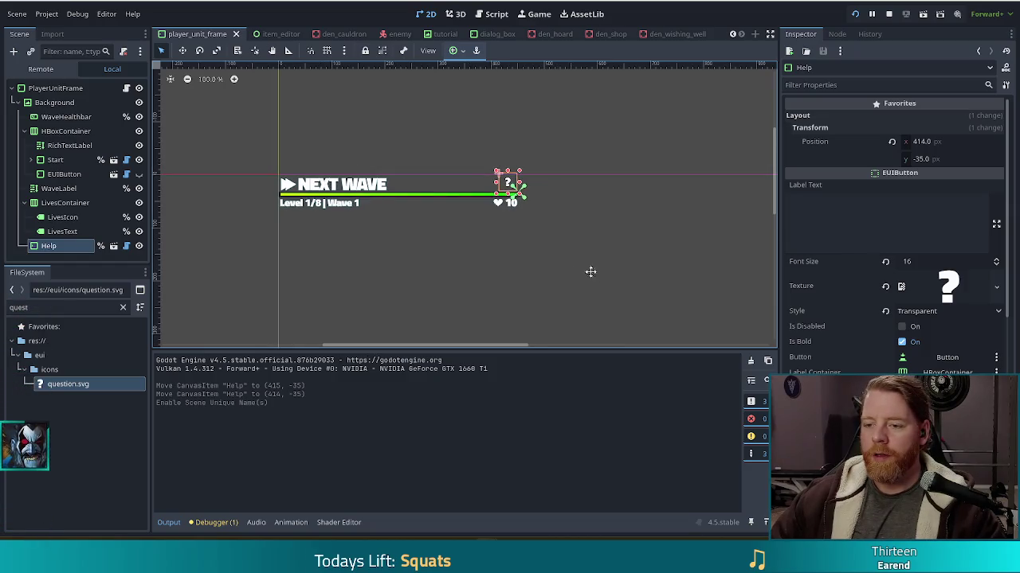
left_click_drag(596, 275, 571, 261)
key("ctrl+s")
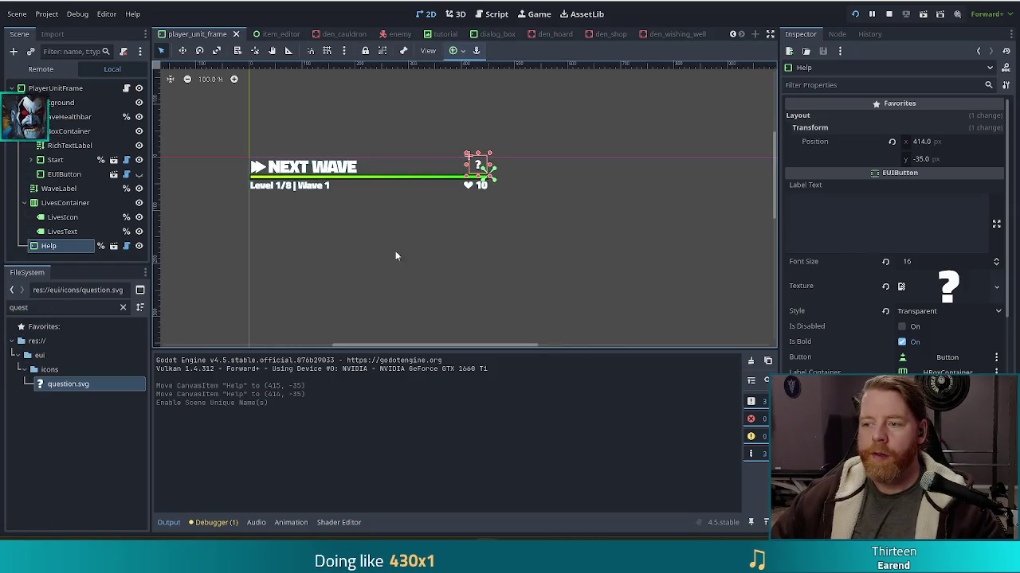
Step: In player_unit_frame.gd, declare func _on_mouse_entered() on a new line after _on_start_button_pressed
left_click(126, 89)
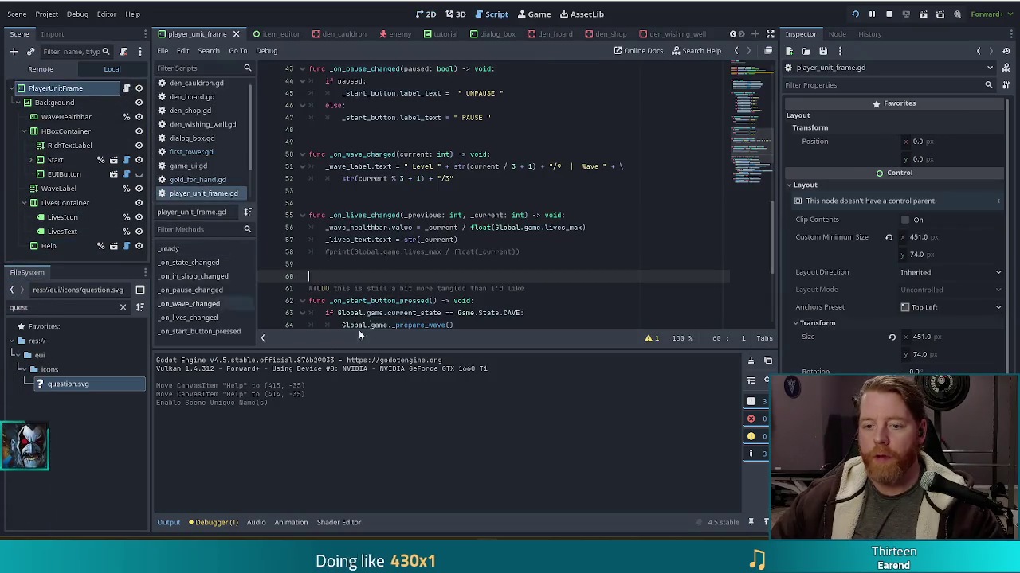
scroll(449, 281, "down", 5)
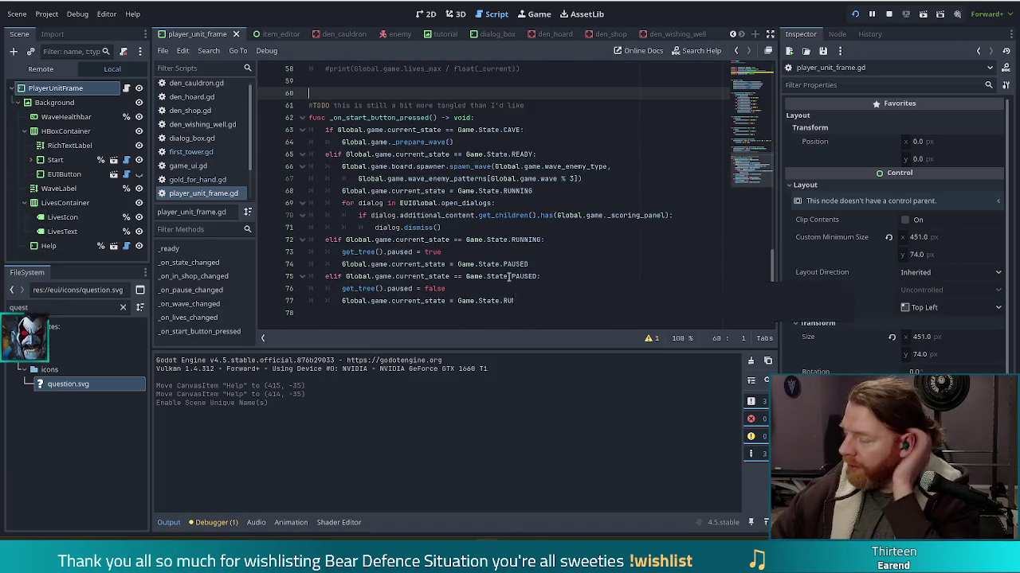
left_click(566, 299)
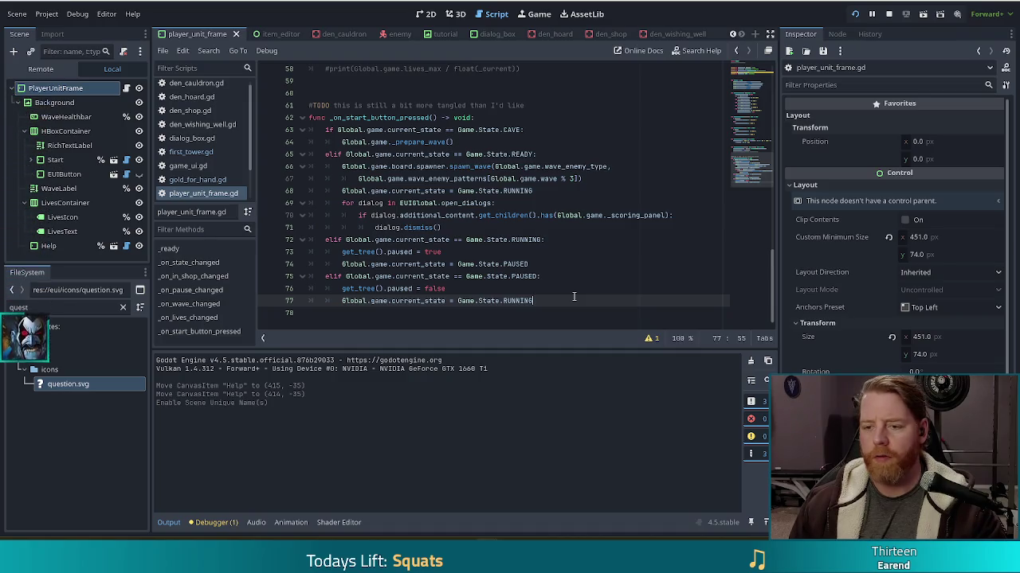
key("Return")
key("Return")
key("Return")
type("fun")
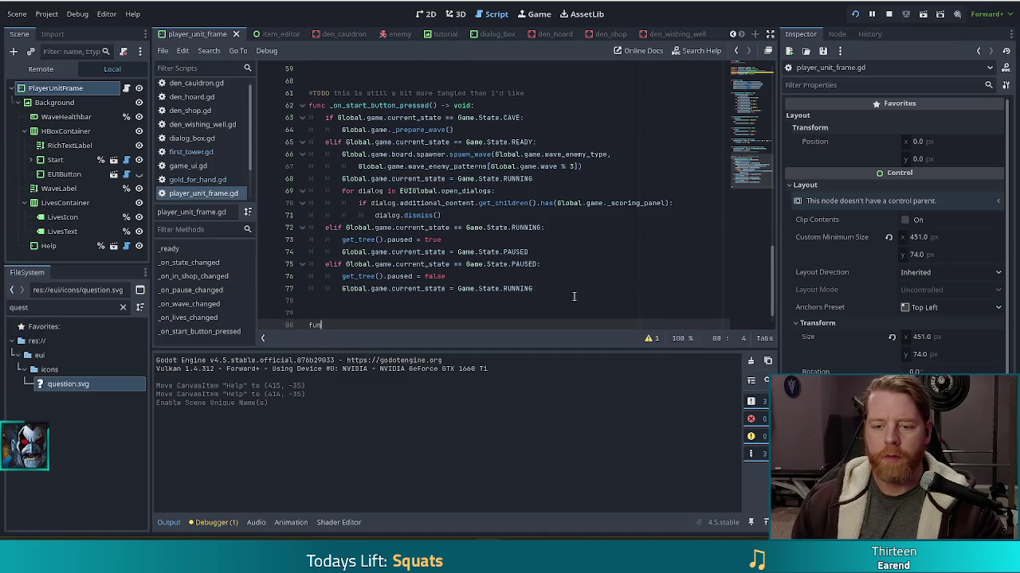
type("c ")
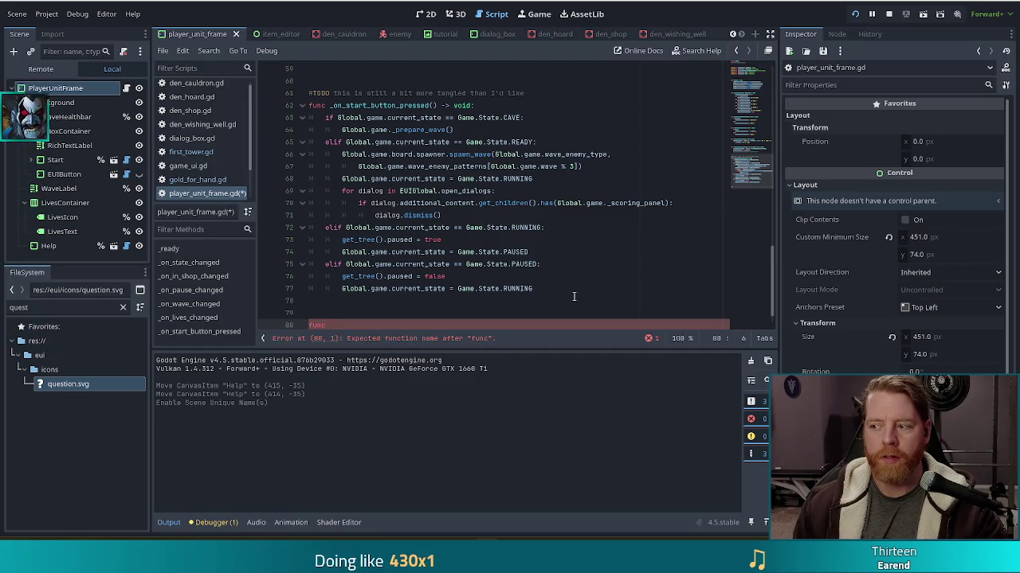
type("_on")
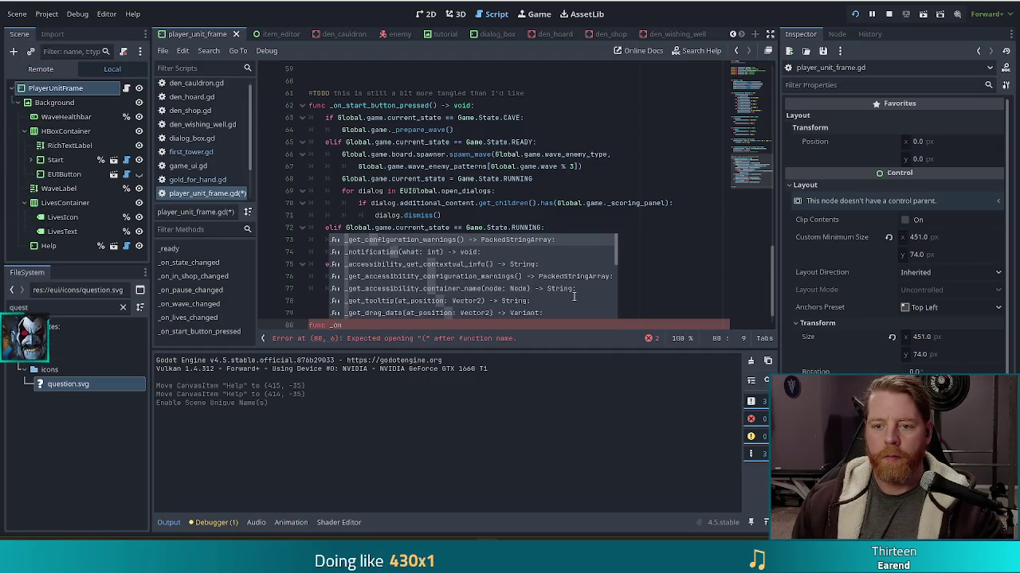
key("BackSpace")
type("_on_")
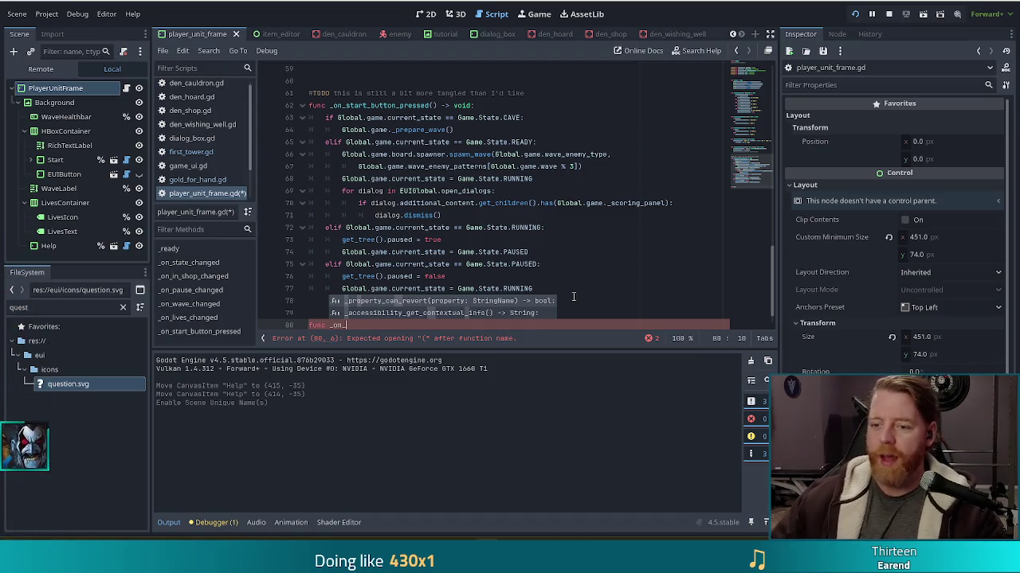
scroll(573, 296, "down", 1)
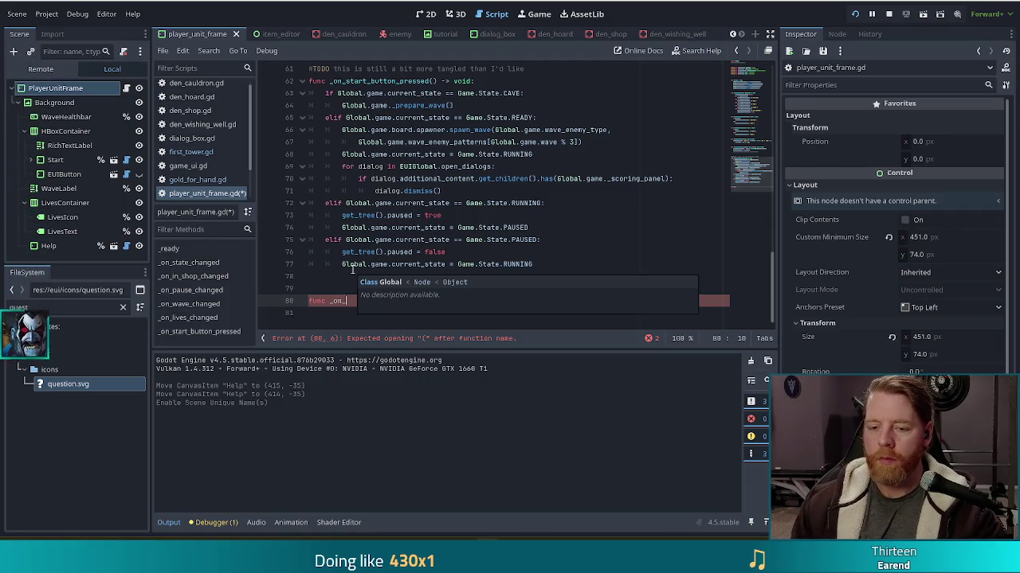
type("mouse_ent")
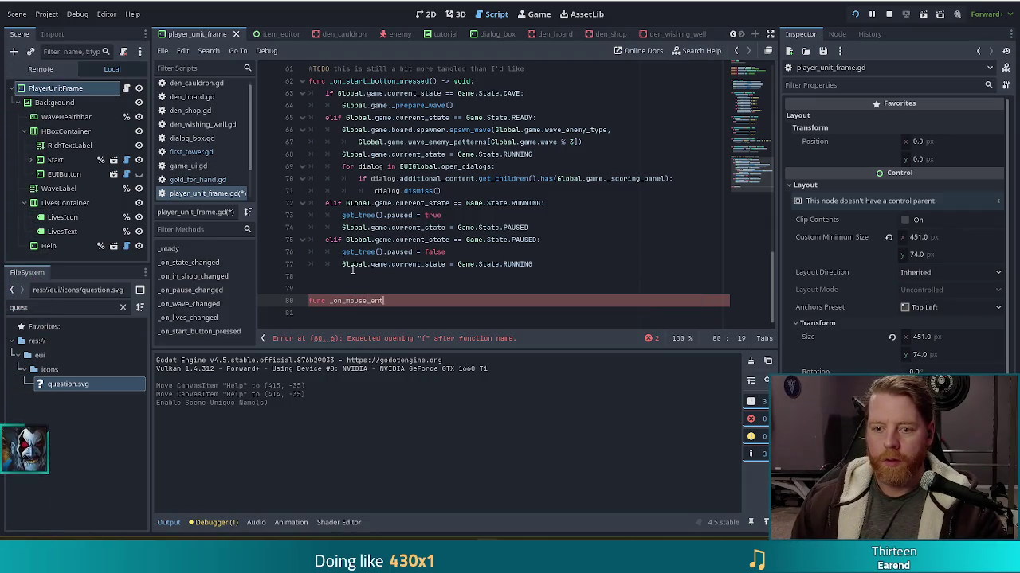
type("ered(")
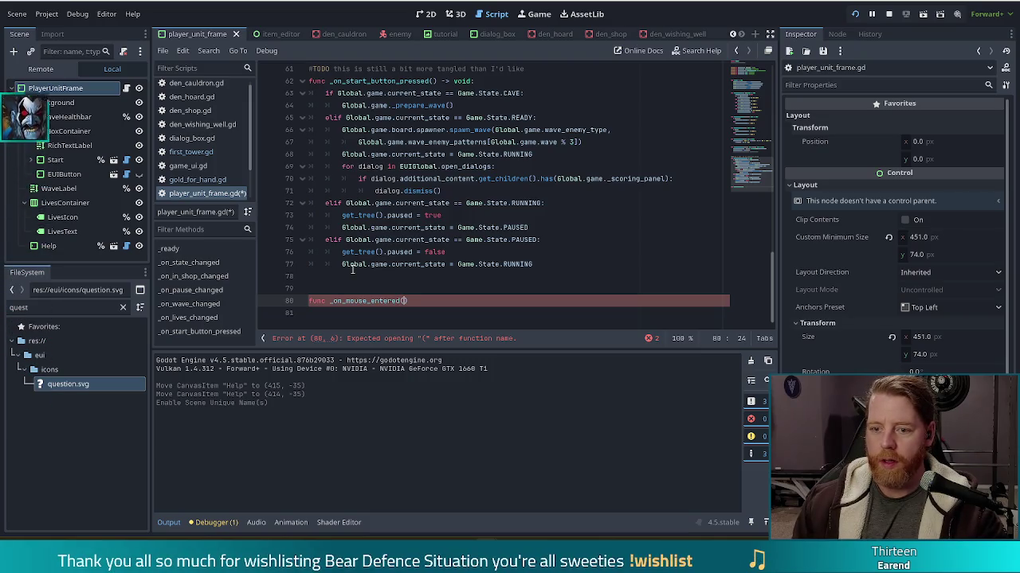
scroll(352, 270, "up", 13)
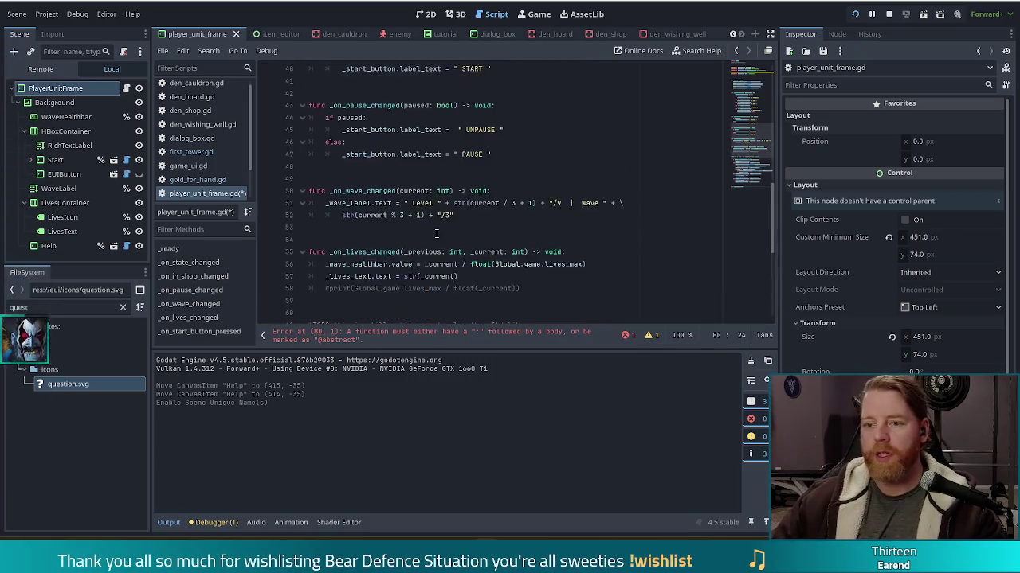
Step: Add mouse_entered.connect(_on_mouse_entered) on a new line inside _ready
scroll(437, 241, "up", 5)
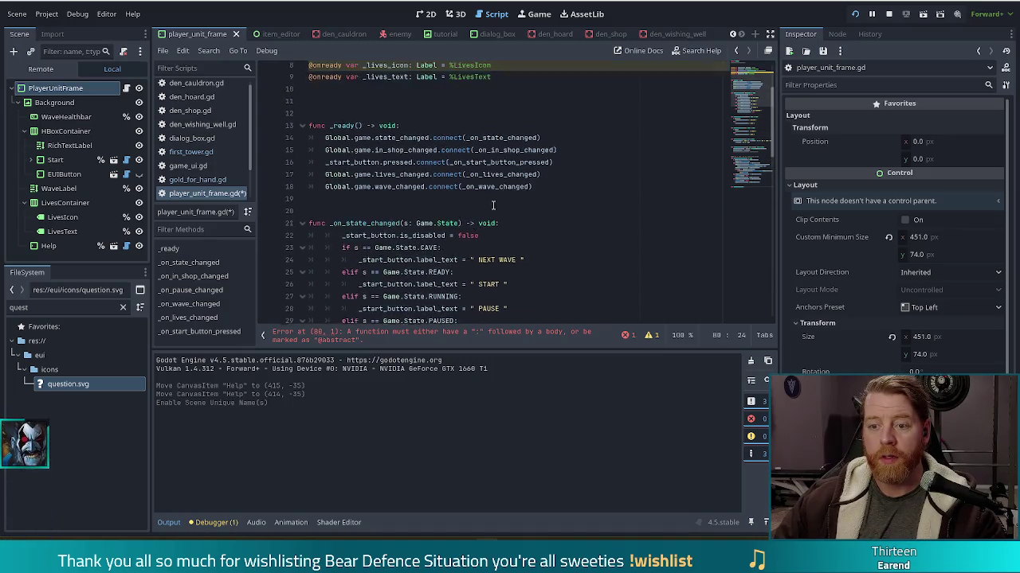
left_click(548, 203)
key("Return")
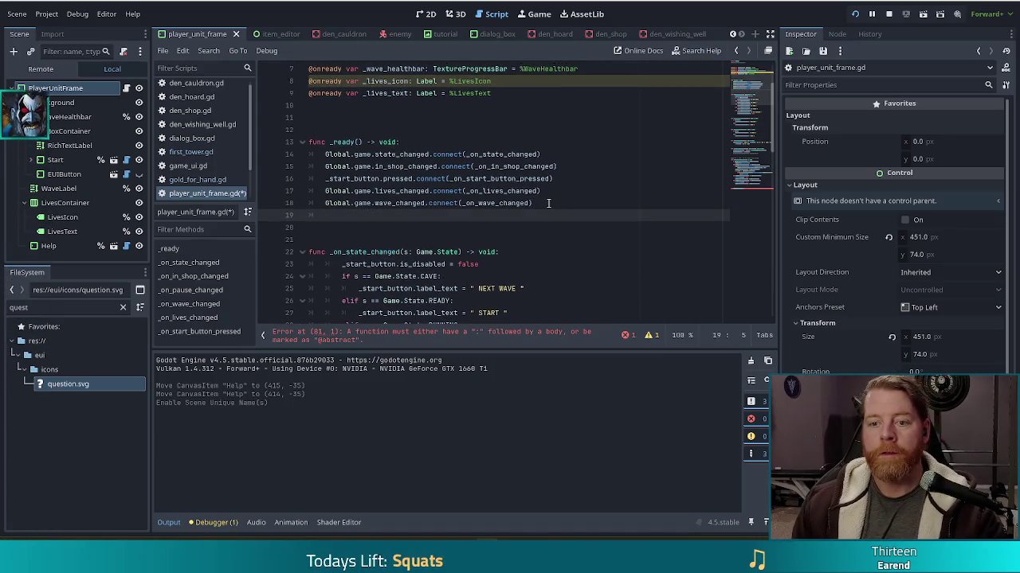
type("ouse")
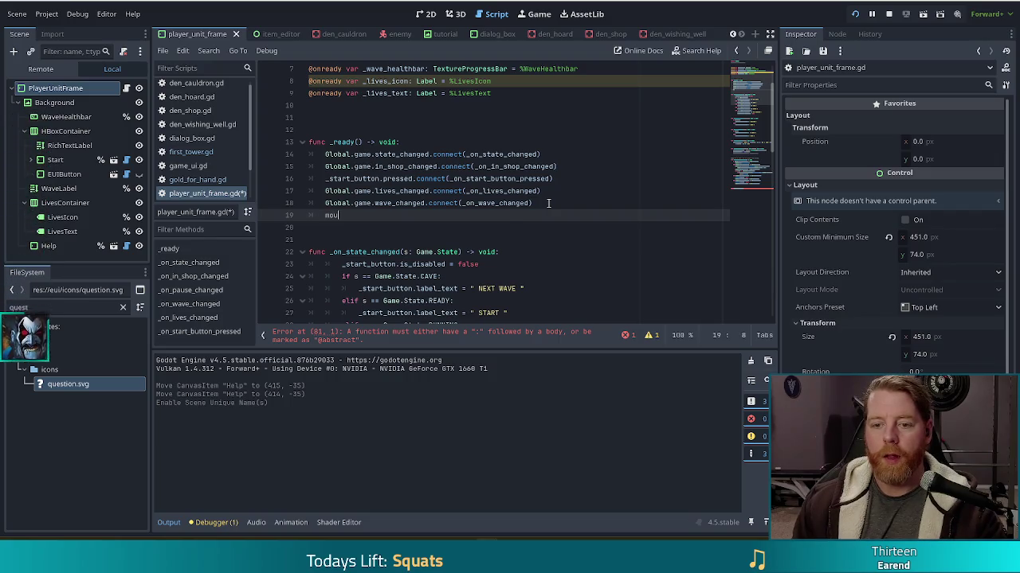
key("Down")
key("Down")
key("Return")
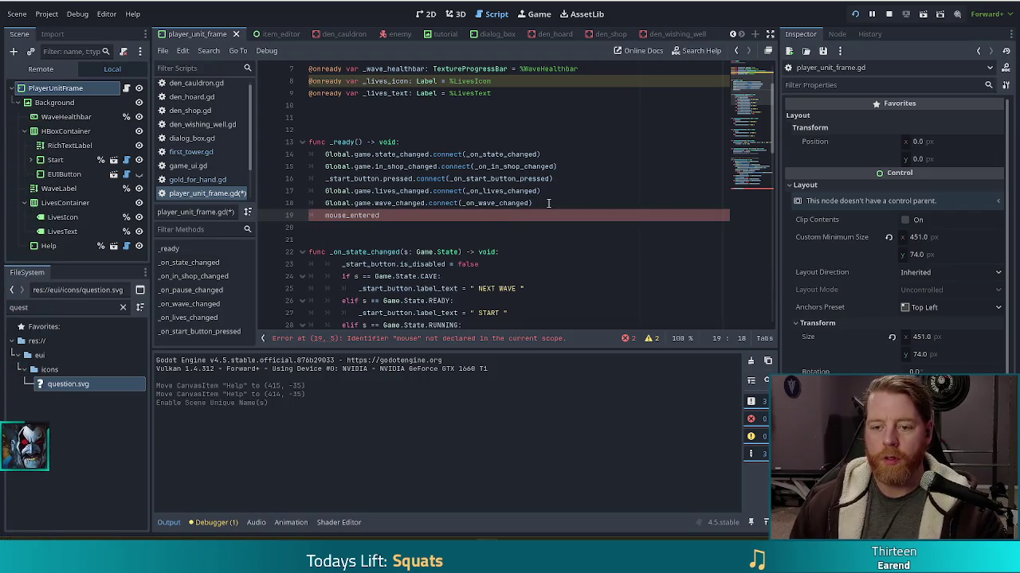
type(".conn")
key("Return")
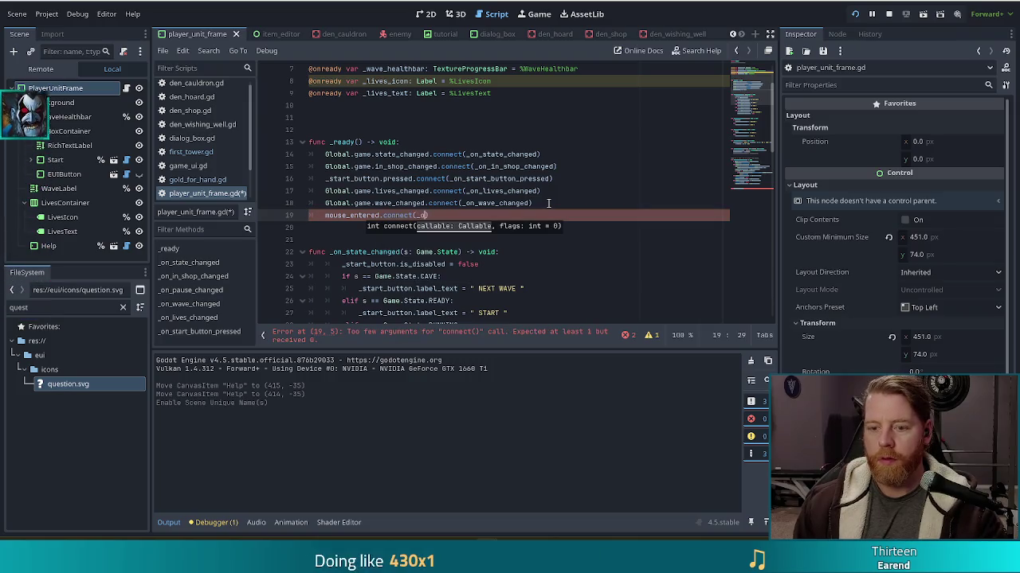
type("_on")
key("Down")
key("Down")
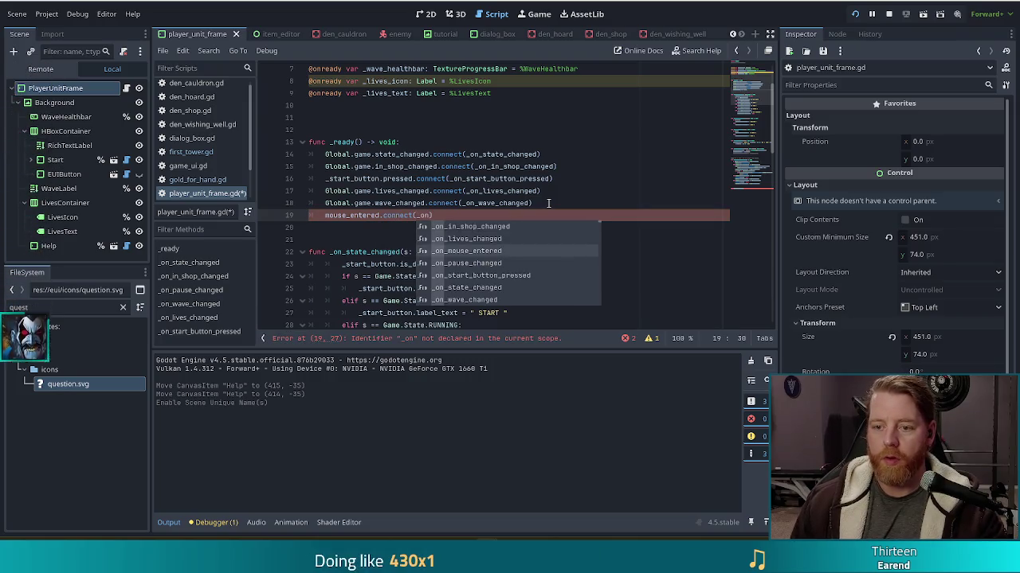
key("Return")
Step: Check the mouse_entered signal docs, then give _on_mouse_entered a -> void: return type
left_click(339, 217, "ctrl")
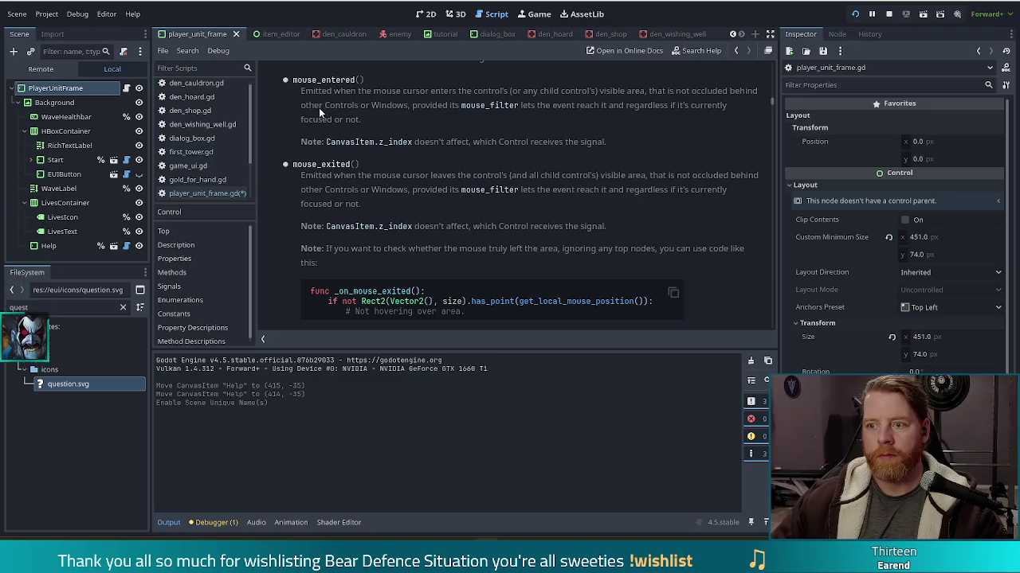
key("alt+Left")
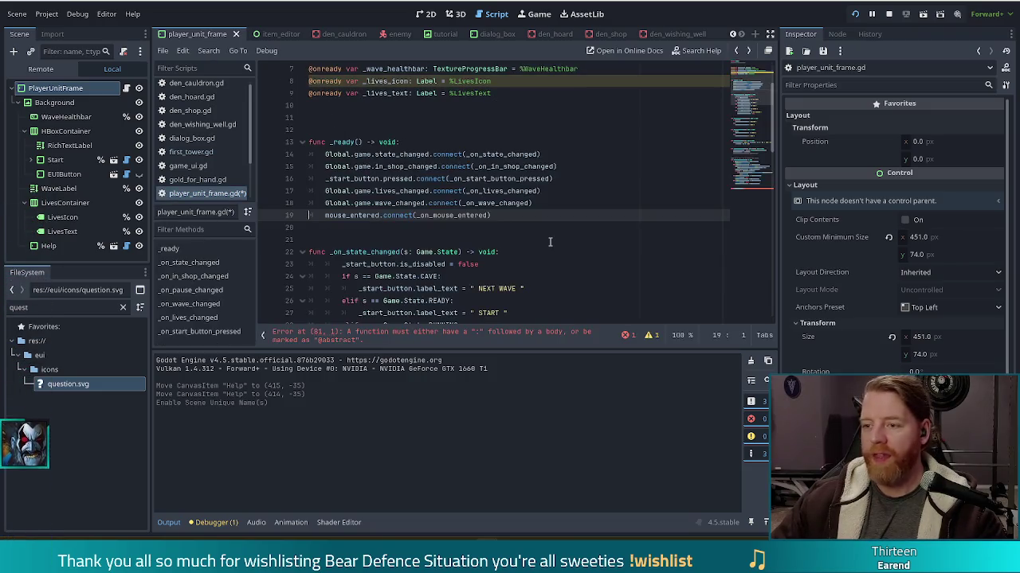
scroll(549, 241, "down", 18)
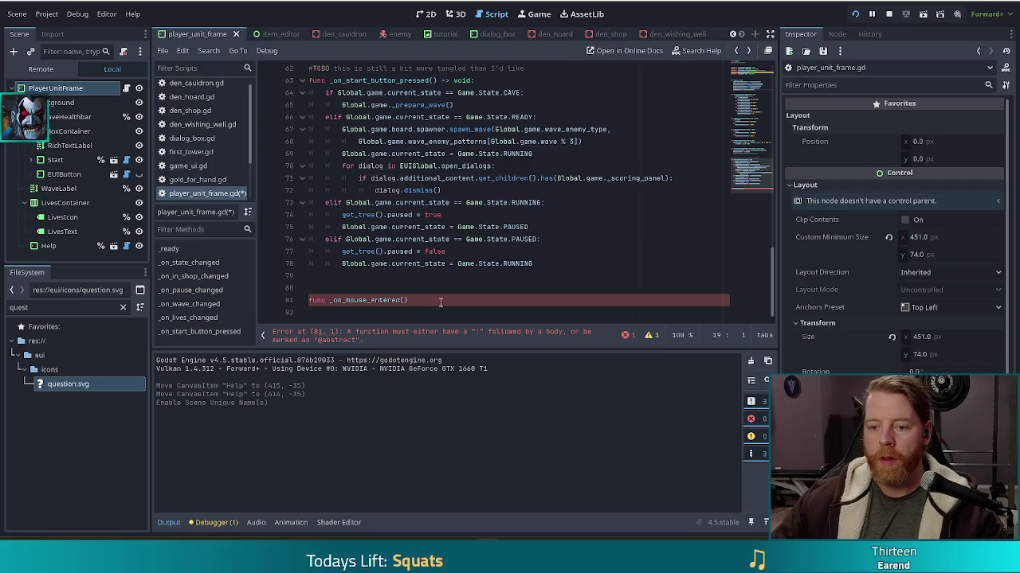
left_click(440, 301)
type("-> void")
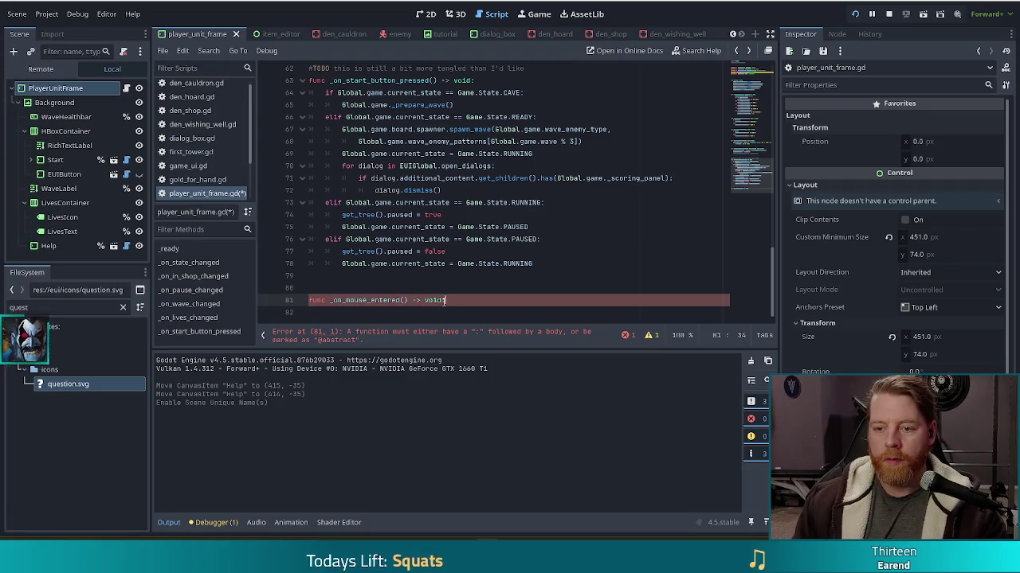
type(":")
key("Return")
left_click(48, 246)
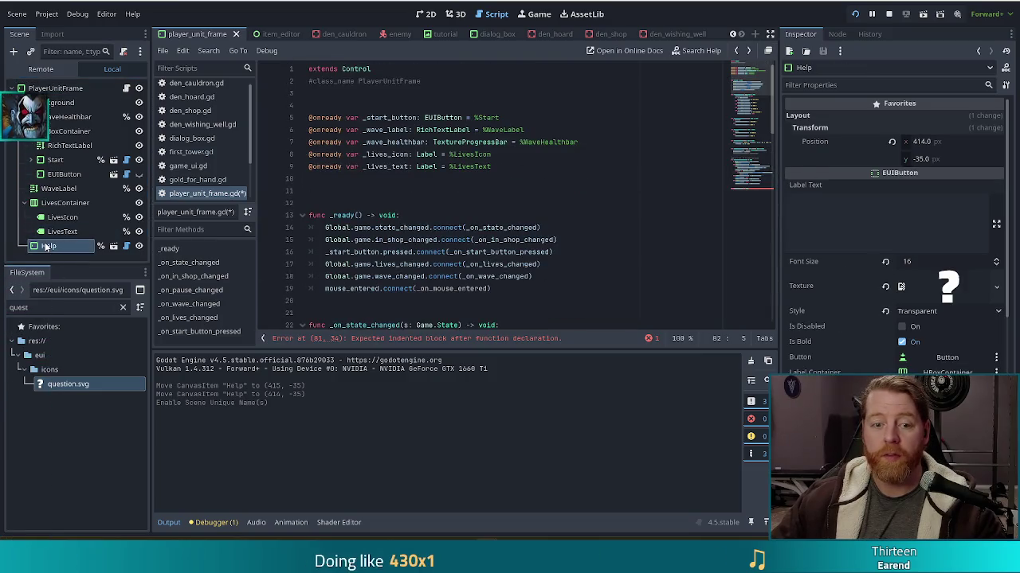
mouse_move(45, 244)
left_mouse_down()
mouse_move(391, 185)
mouse_move(376, 189)
mouse_move(403, 193)
left_mouse_up()
left_click(363, 190)
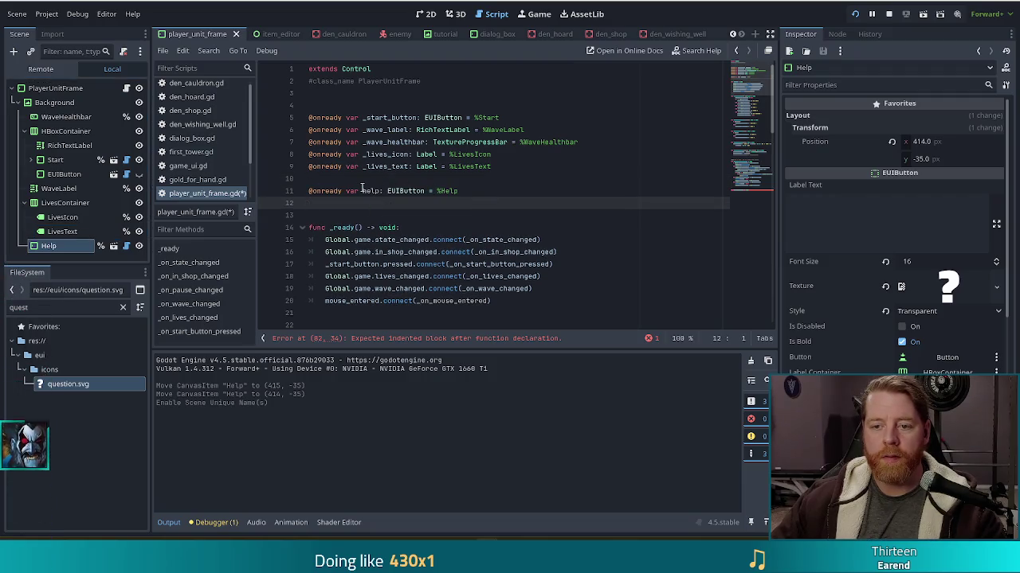
type("_")
key("ctrl+s")
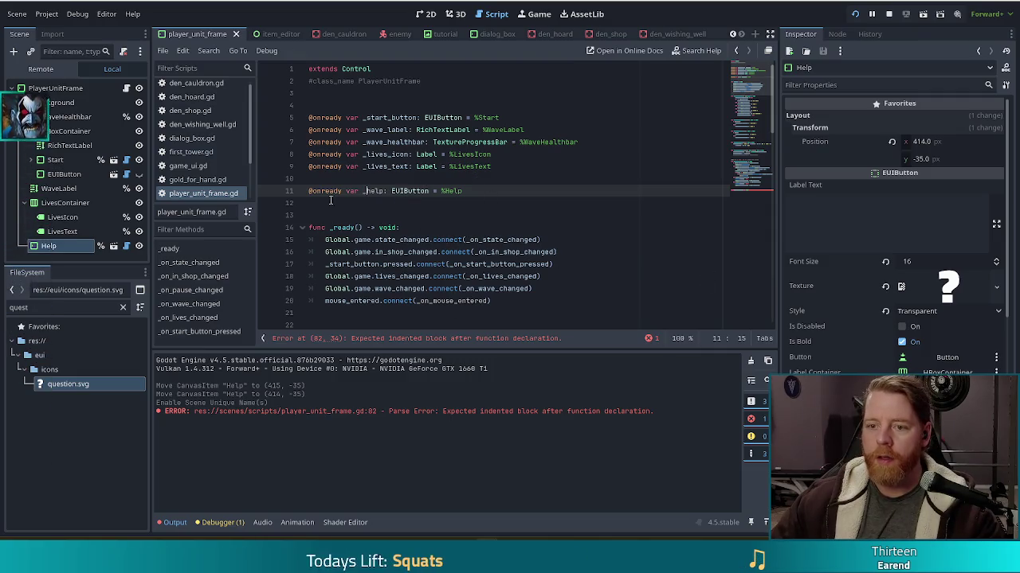
scroll(688, 196, "down", 20)
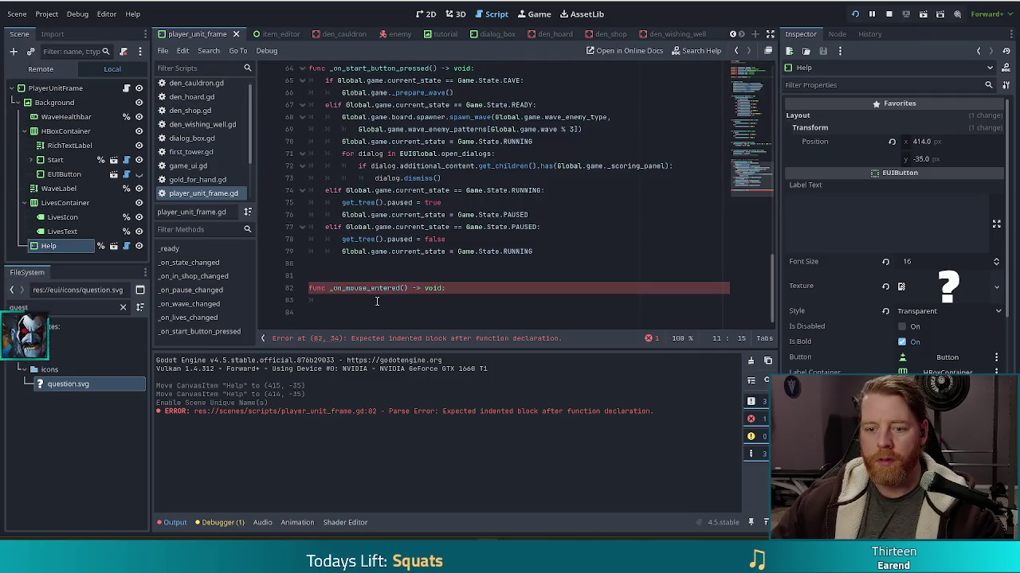
left_click(380, 301)
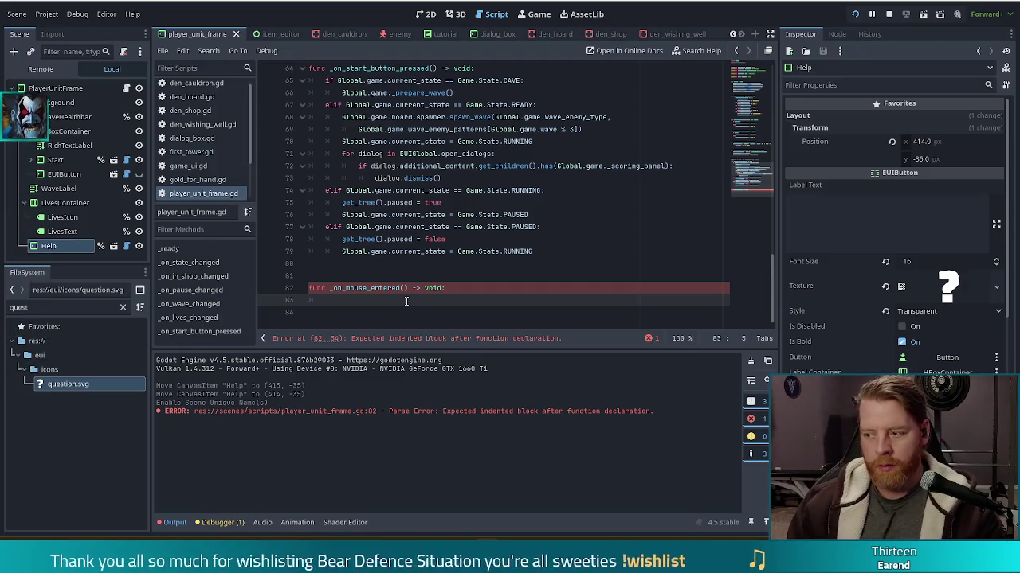
Step: Make _on_mouse_entered call _help.show() and toggle the Help node's visibility
type("_help.vi")
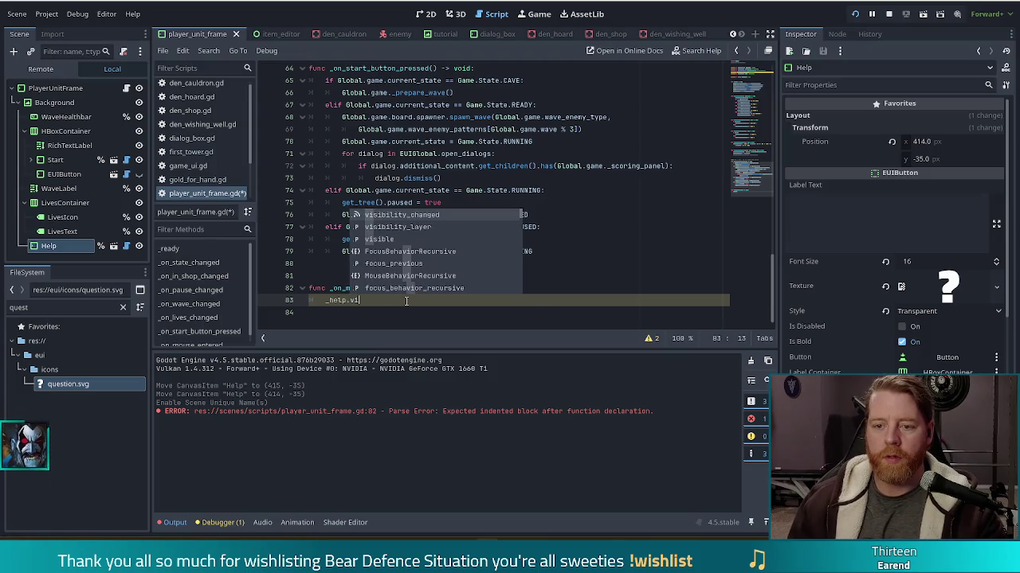
key("BackSpace")
key("BackSpace")
type("sho")
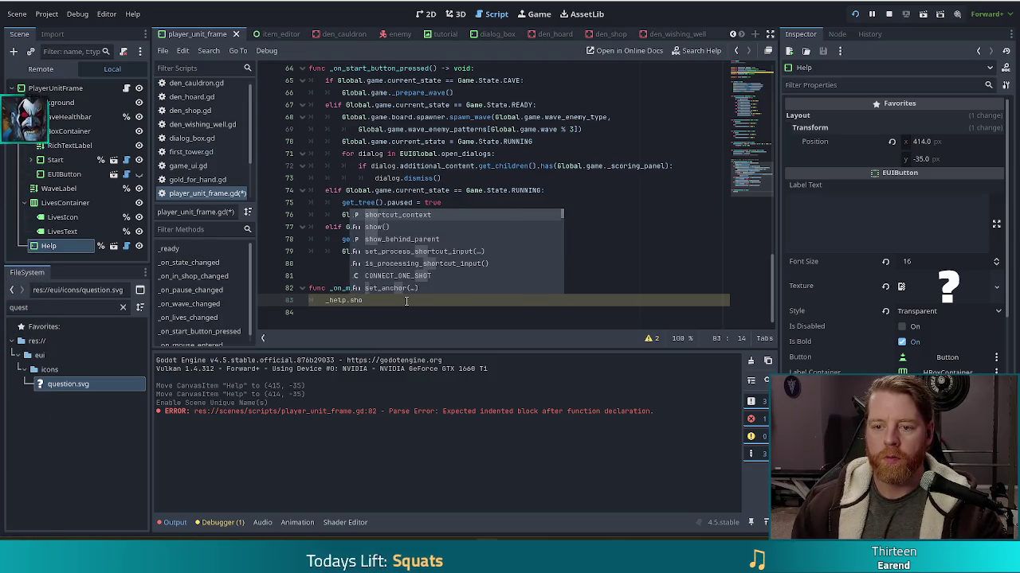
key("Return")
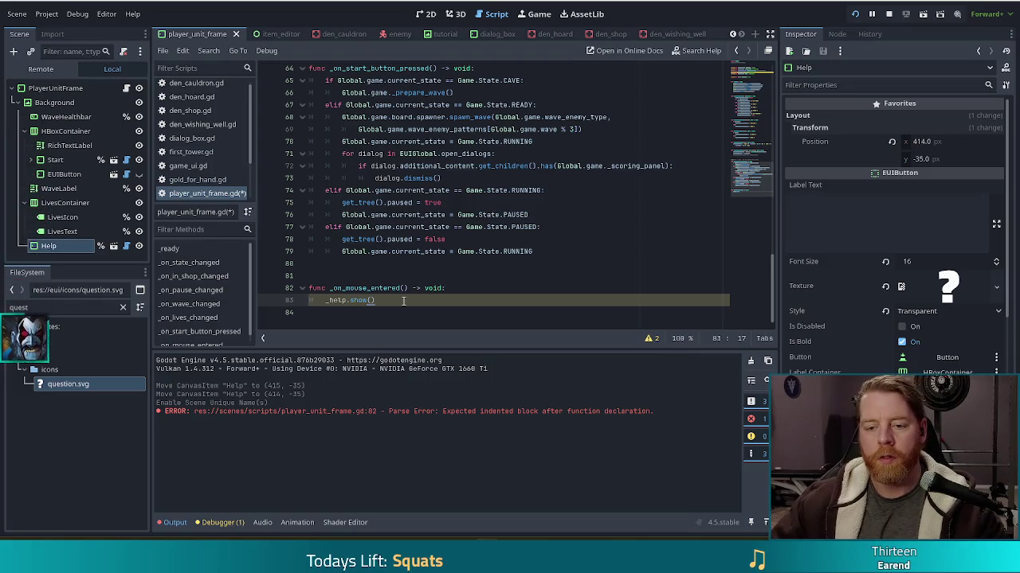
left_click(139, 246)
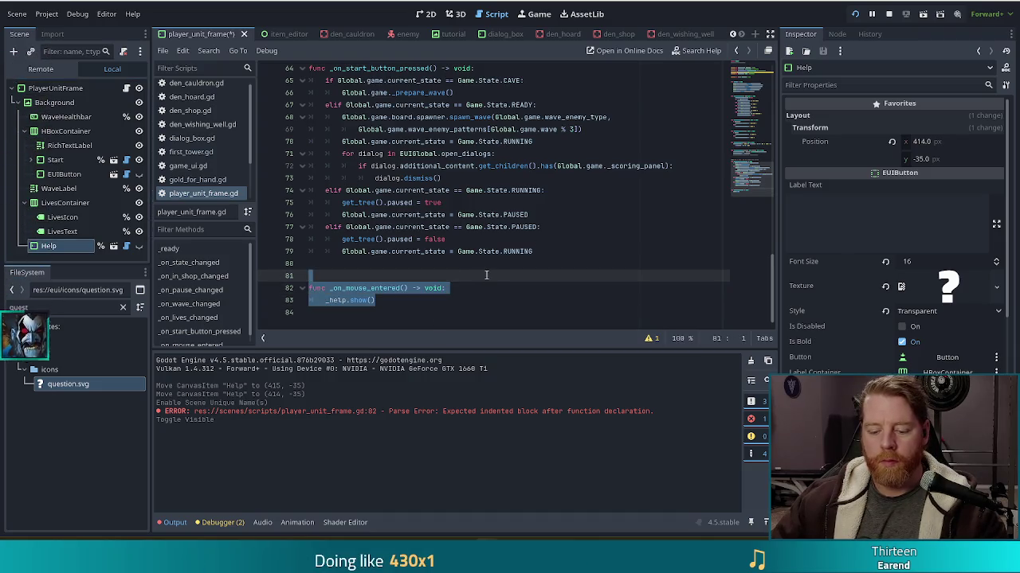
Step: Duplicate the function as _on_mouse_exited calling _help.hide(), and save
key("Return")
key("Return")
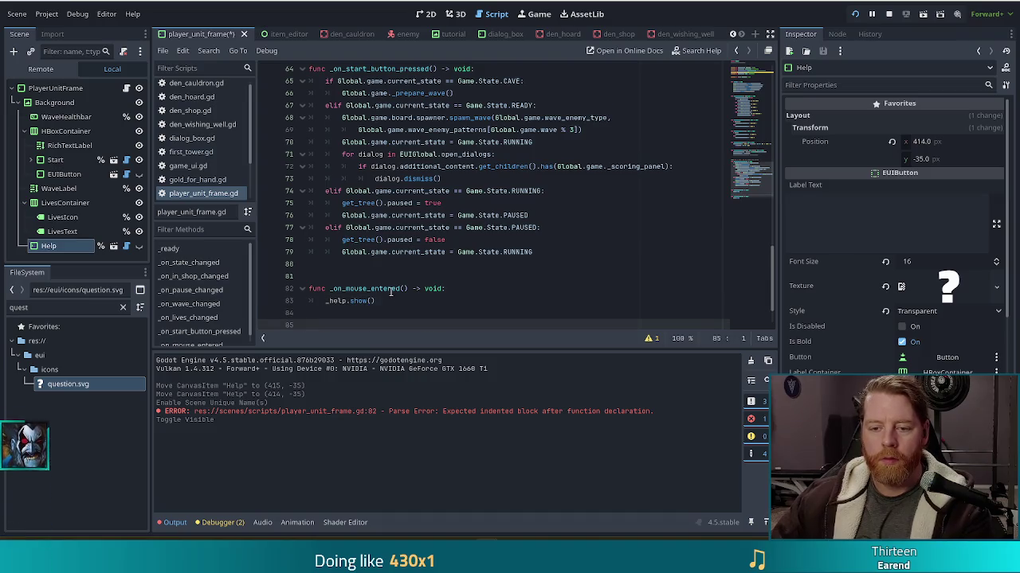
type("func _on_mouse_entered() -> void: \t_help.show()")
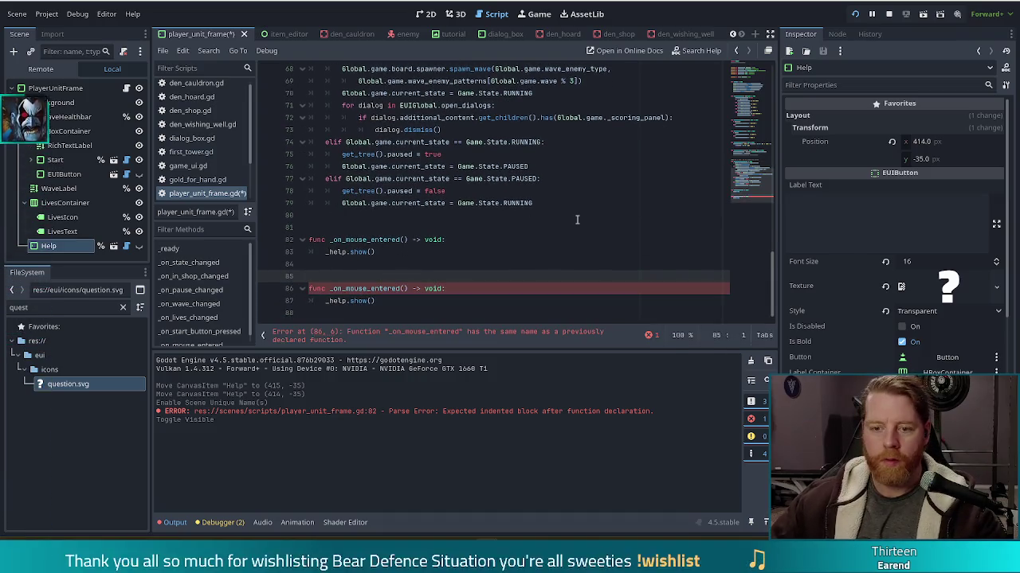
left_click(396, 289)
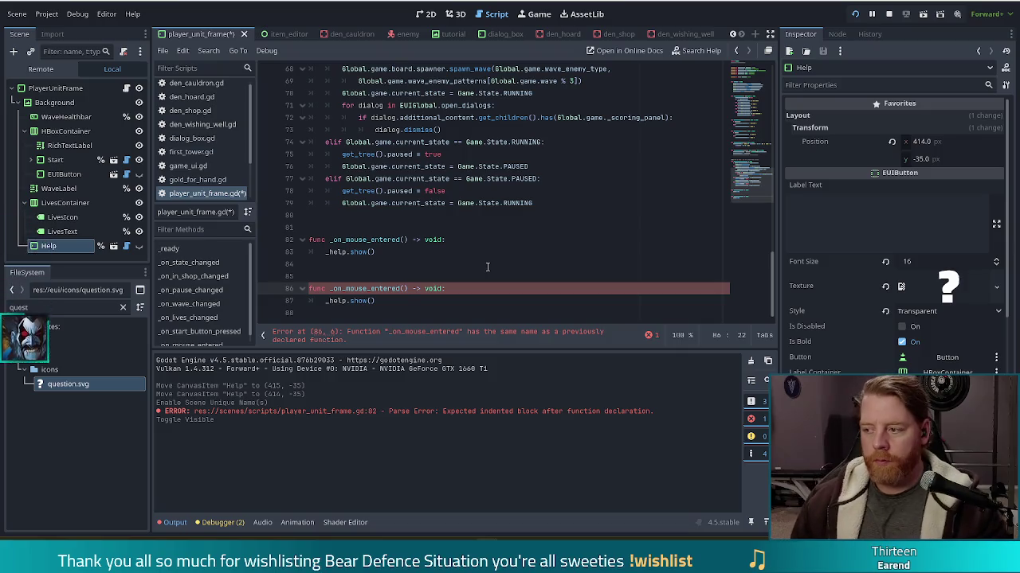
key("Delete")
key("BackSpace")
key("BackSpace")
key("BackSpace")
type("xit")
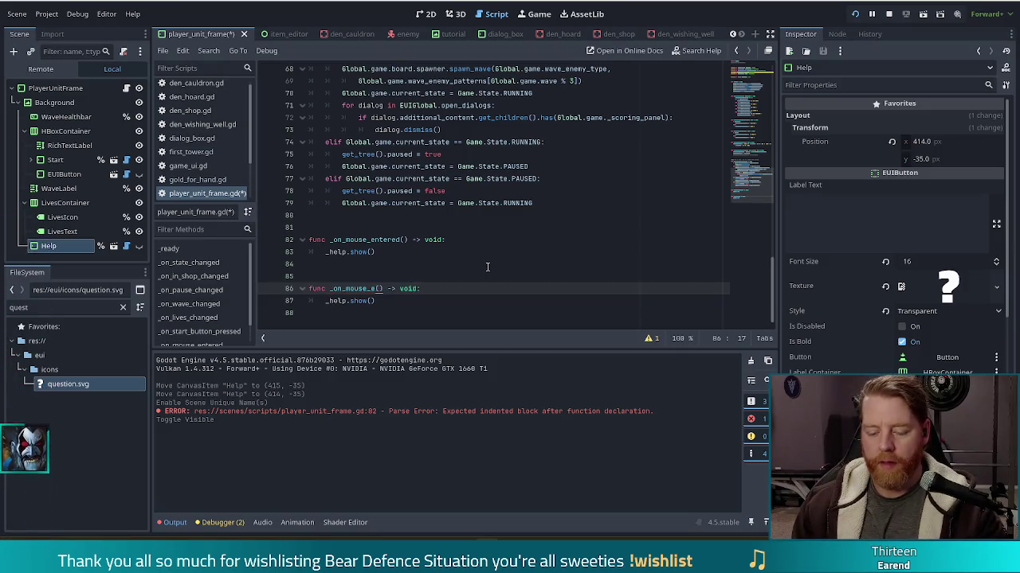
type("ed")
key("Down")
key("Left")
key("Left")
key("BackSpace")
key("BackSpace")
key("BackSpace")
key("BackSpace")
type("hide")
key("ctrl+s")
left_click(310, 215)
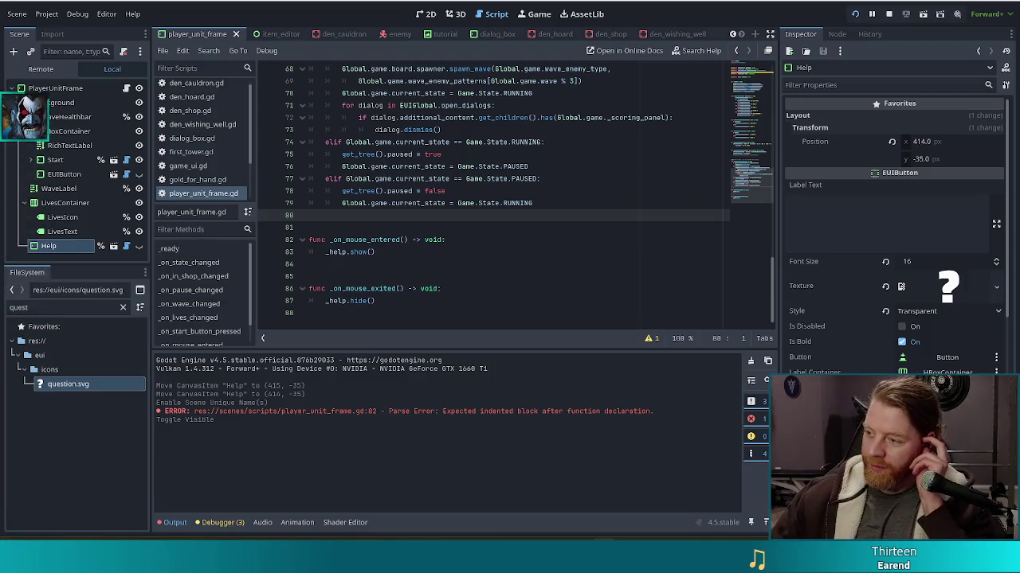
left_click(455, 289)
left_click_drag(749, 186, 761, 74)
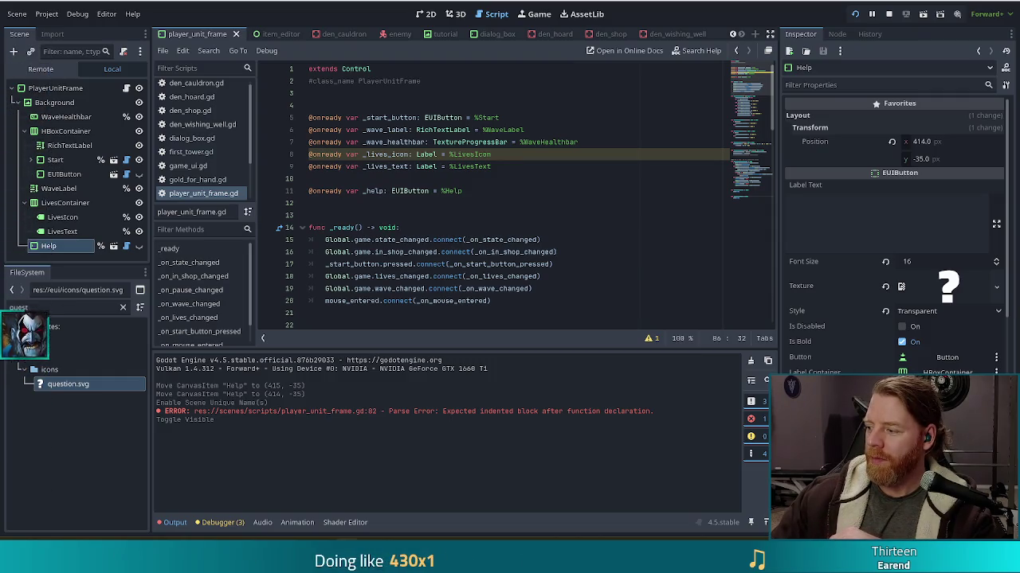
left_click(461, 219)
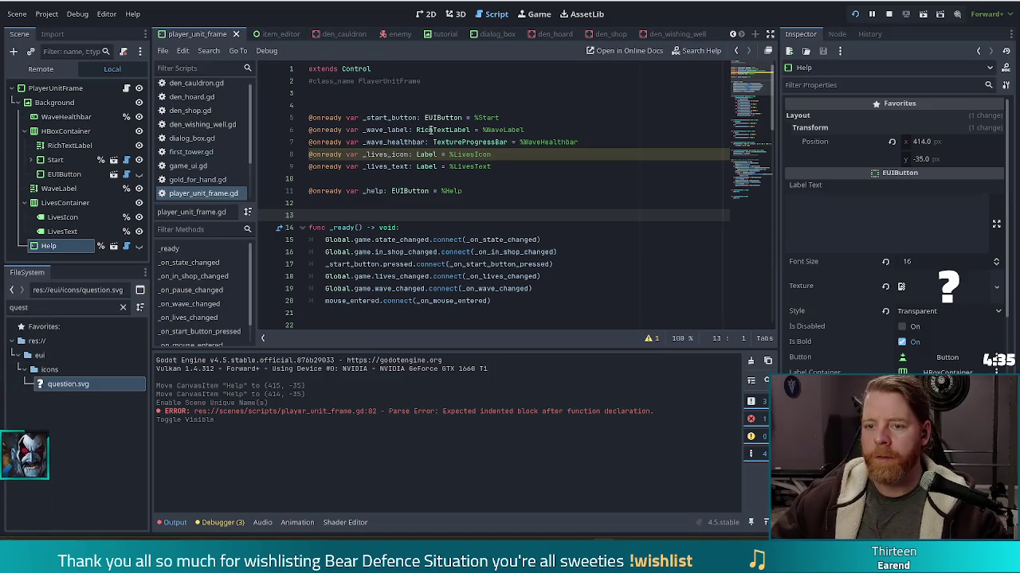
Step: Add mouse_exited.connect(_on_mouse_exited) below the mouse_entered connection in _ready
left_click(506, 307)
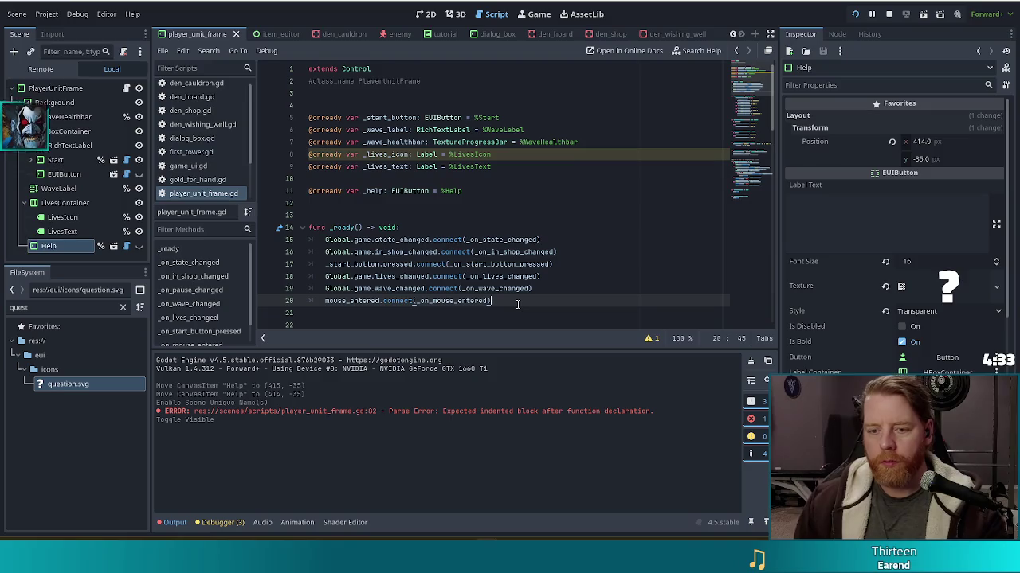
key("Return")
type("mouse_exited")
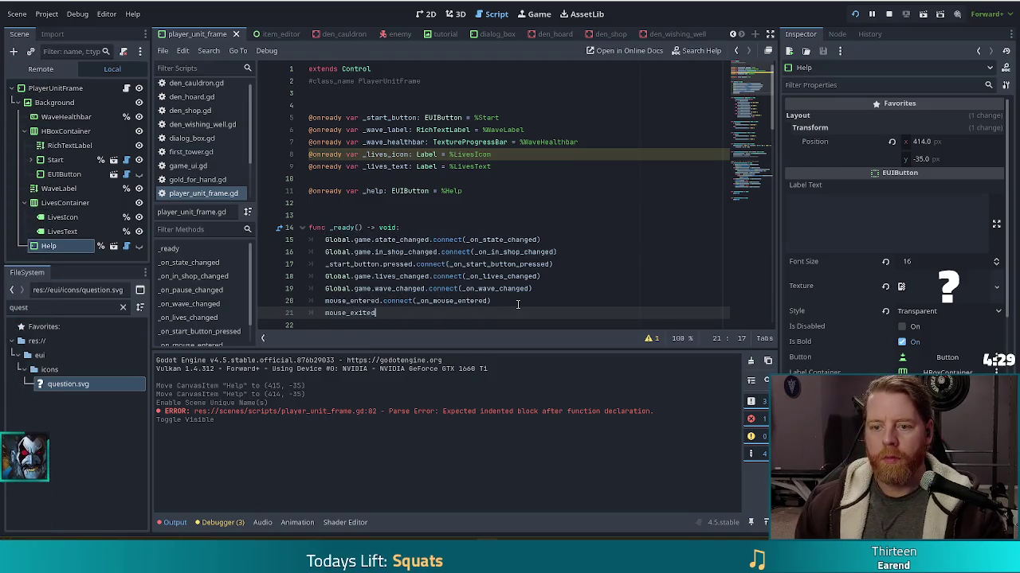
type(".conn")
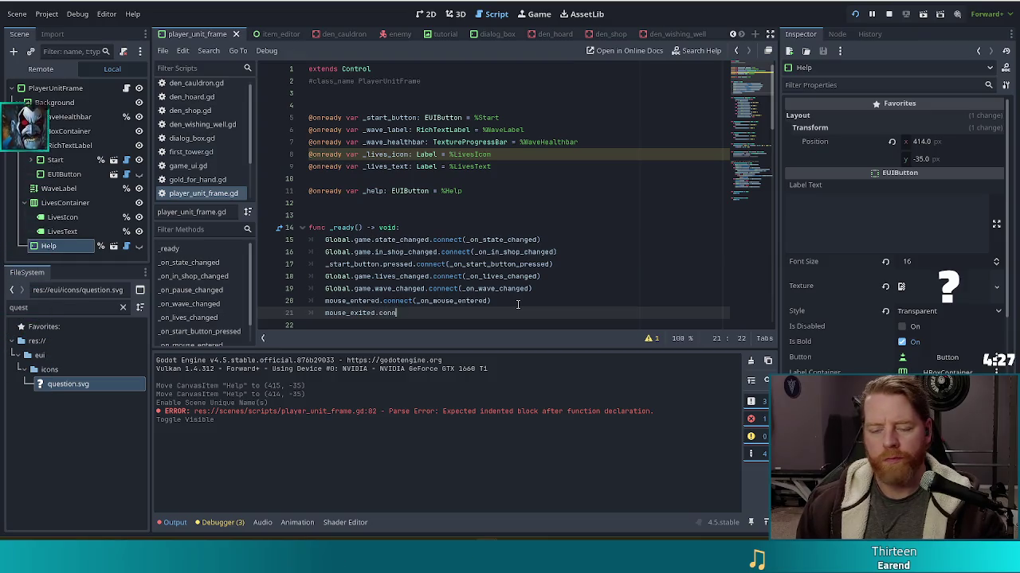
type("ect(_on")
type("ct(_on")
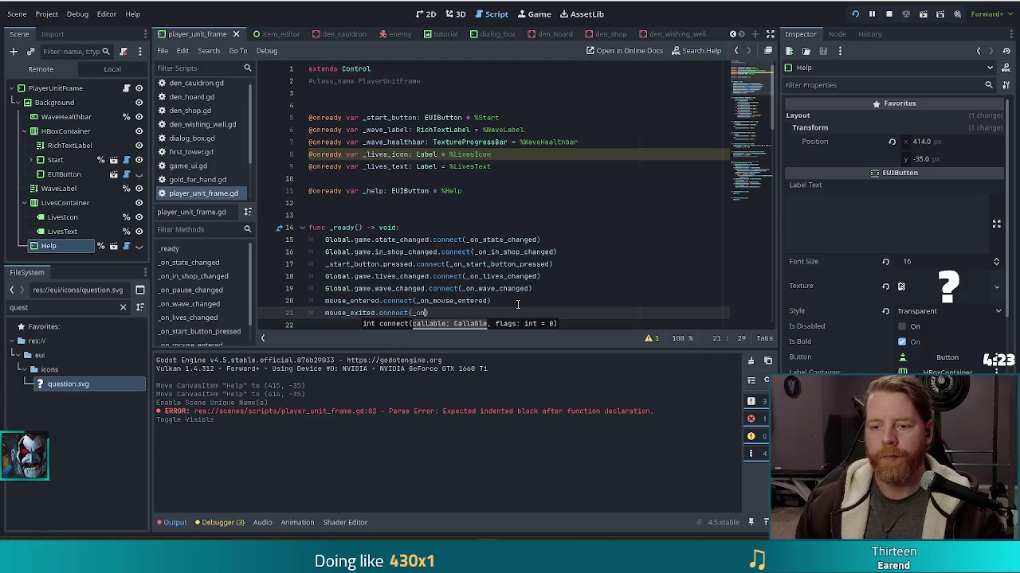
key("Down")
key("Down")
key("Down")
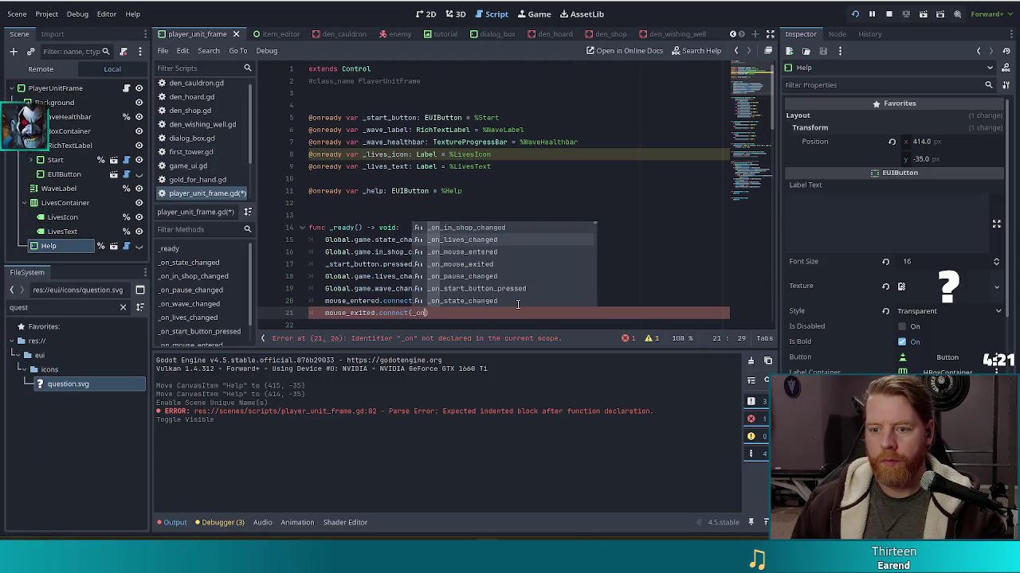
key("Return")
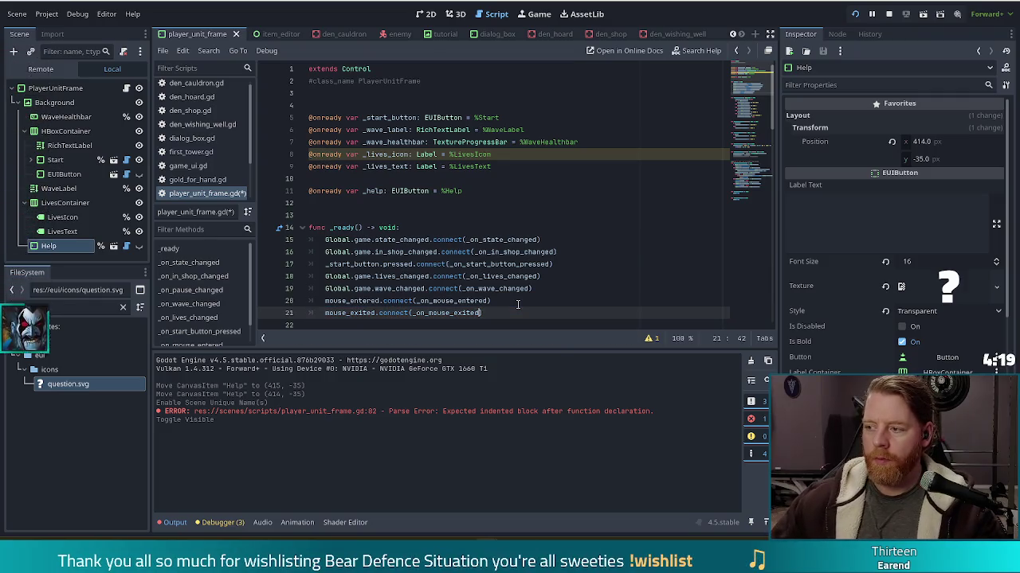
Step: Save the script and run the game to test the hover help
scroll(473, 281, "down", 10)
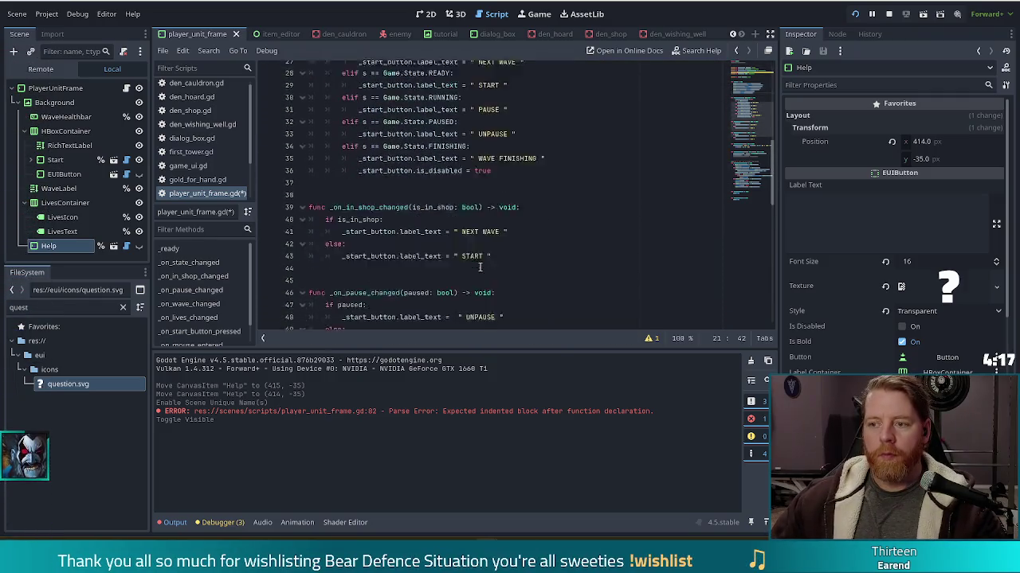
scroll(761, 137, "down", 13)
left_click(444, 264)
left_click(445, 287)
key("ctrl+s")
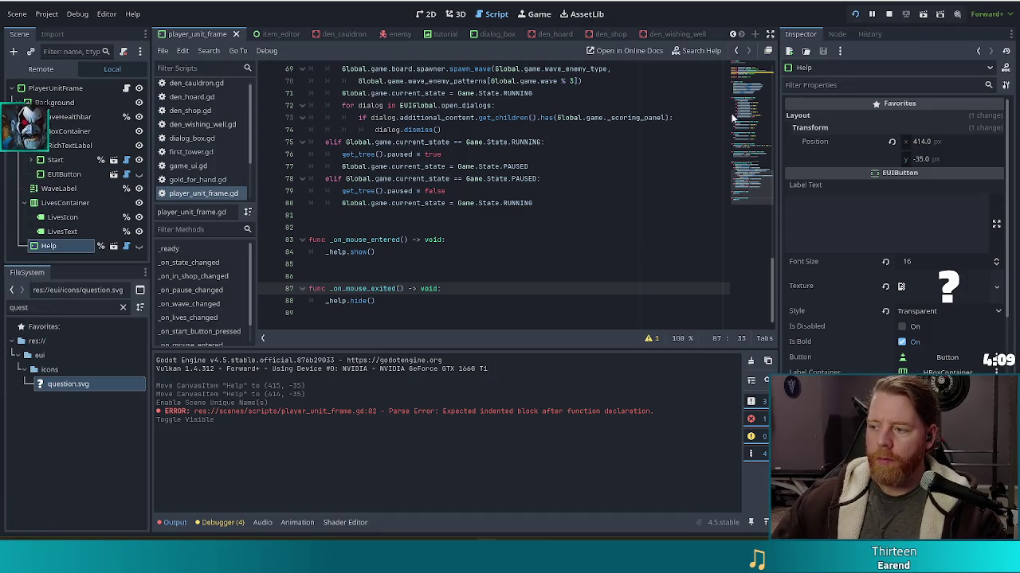
left_click(854, 14)
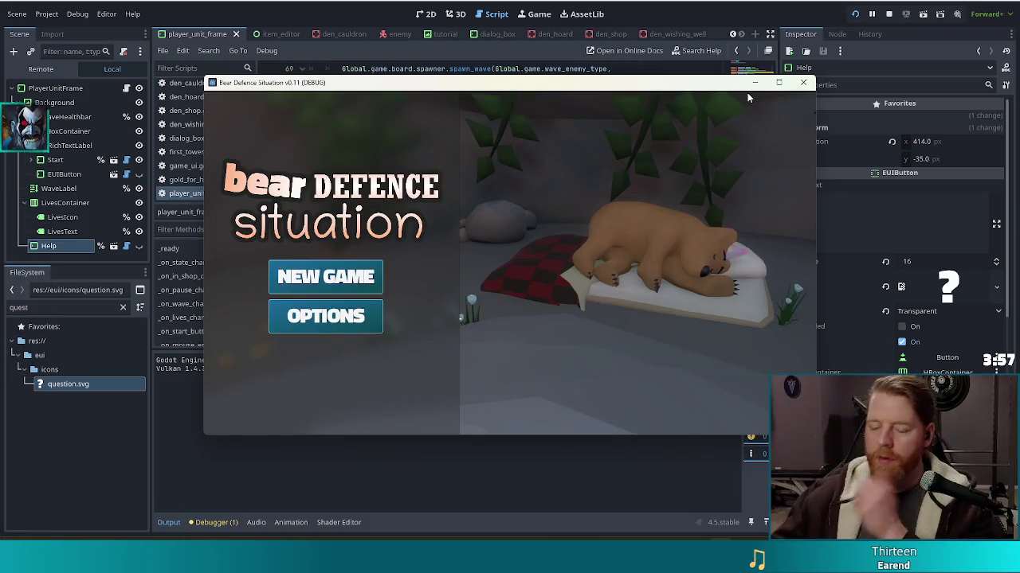
left_click(334, 275)
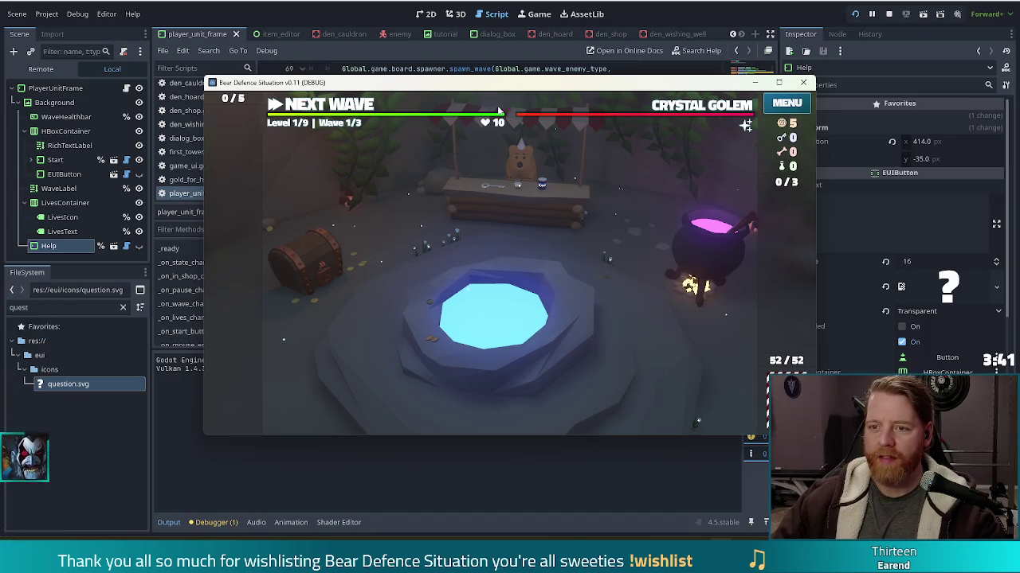
key("F8")
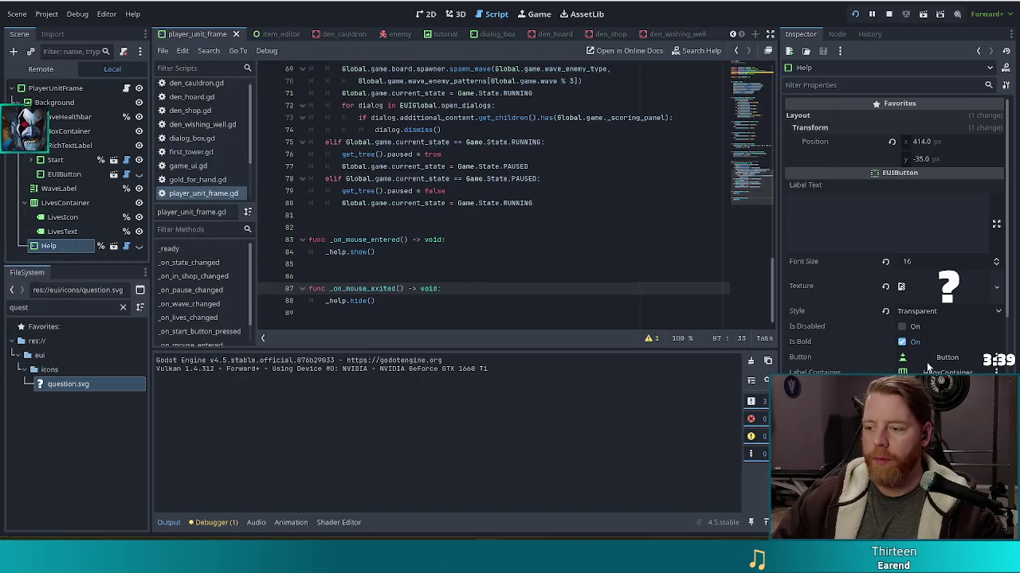
Step: Scroll the Help node's Inspector down to the Mouse section, showing Filter set to Ignore
scroll(854, 342, "down", 5)
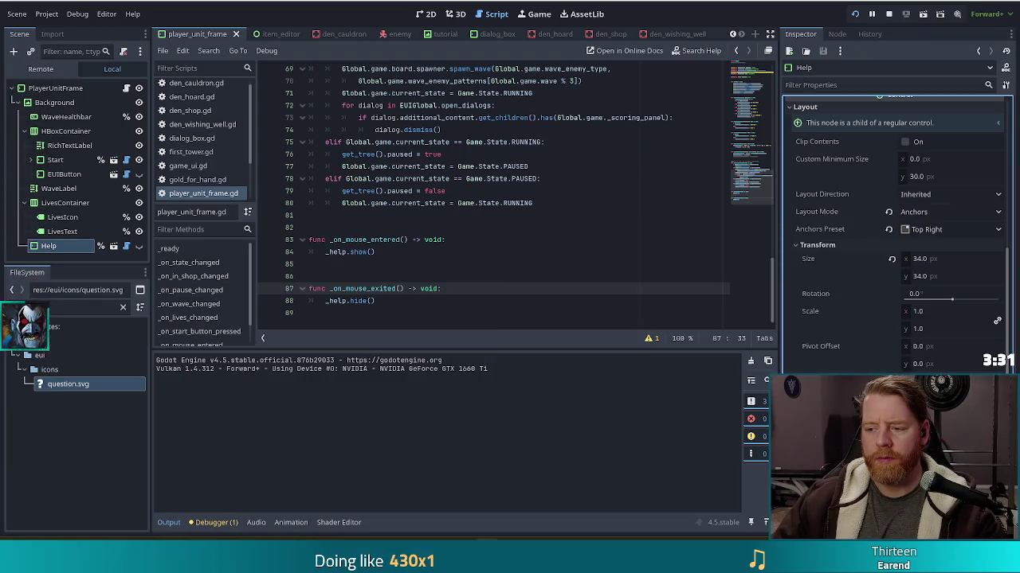
scroll(896, 239, "down", 3)
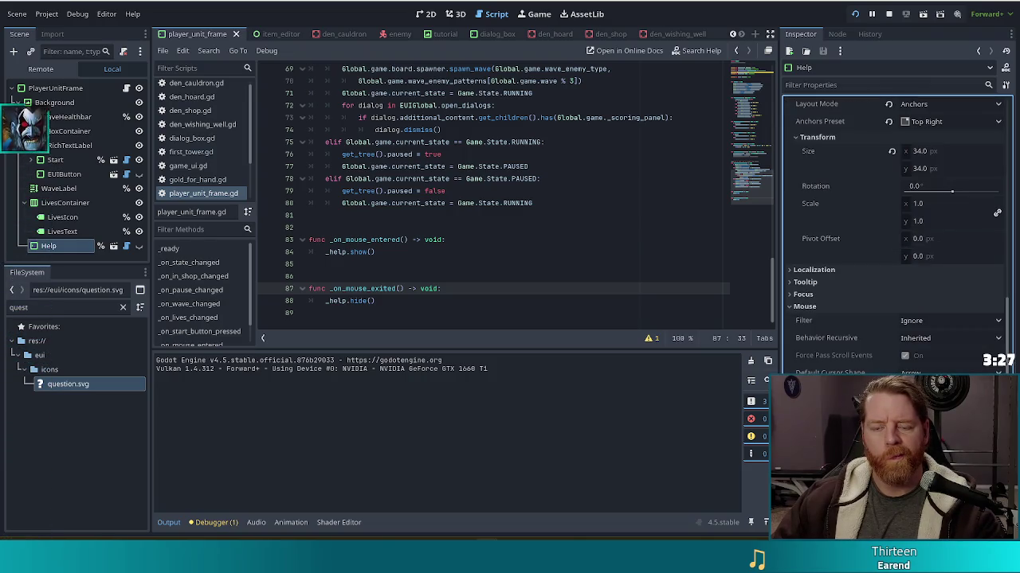
Step: Set the Help node's mouse filter to Pass (Propagate Up)
key("F5")
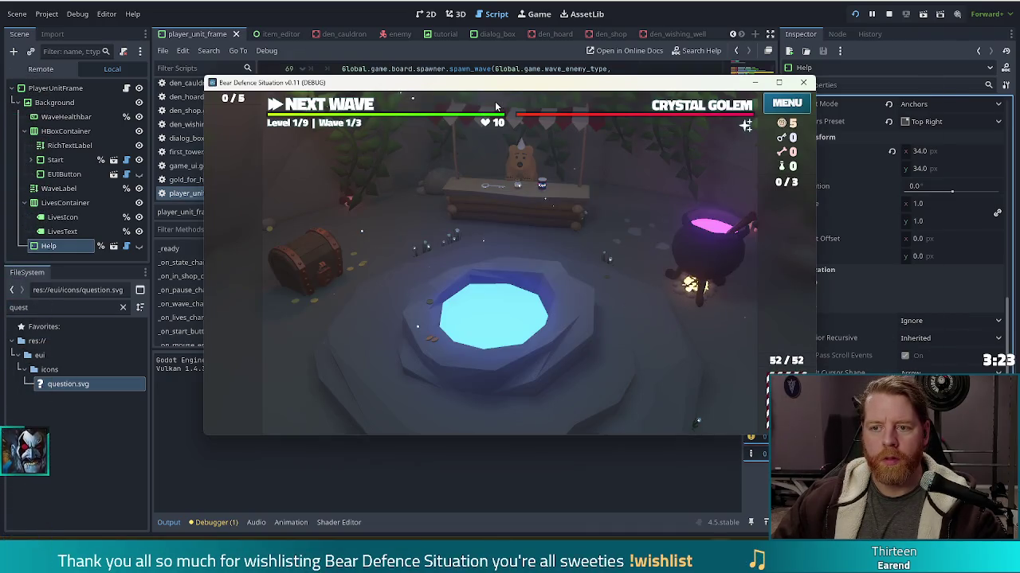
key("F8")
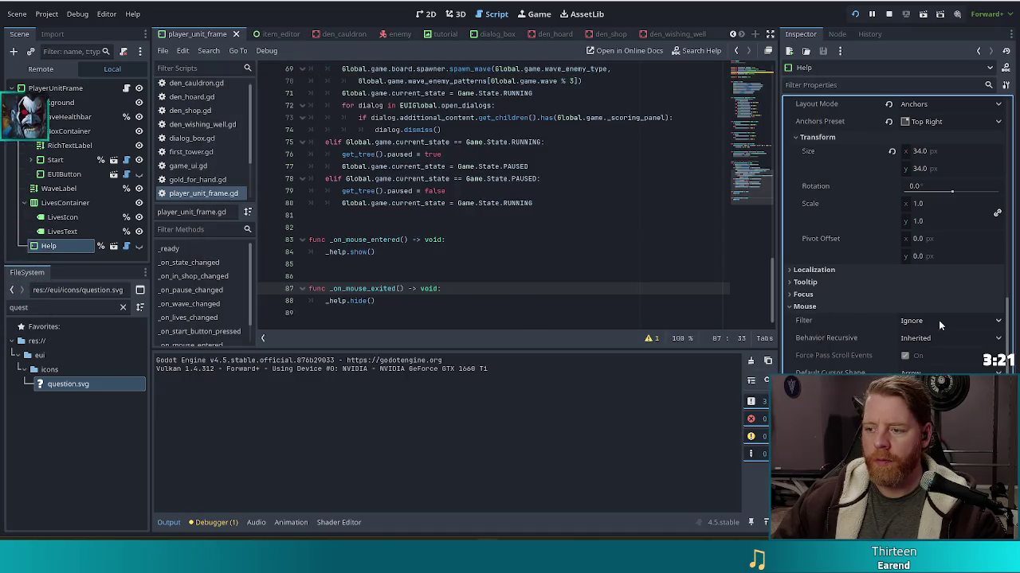
left_click(940, 320)
left_click(915, 354)
Step: Run the game to test the help question mark on hover, then open the EUIButton scene
key("F5")
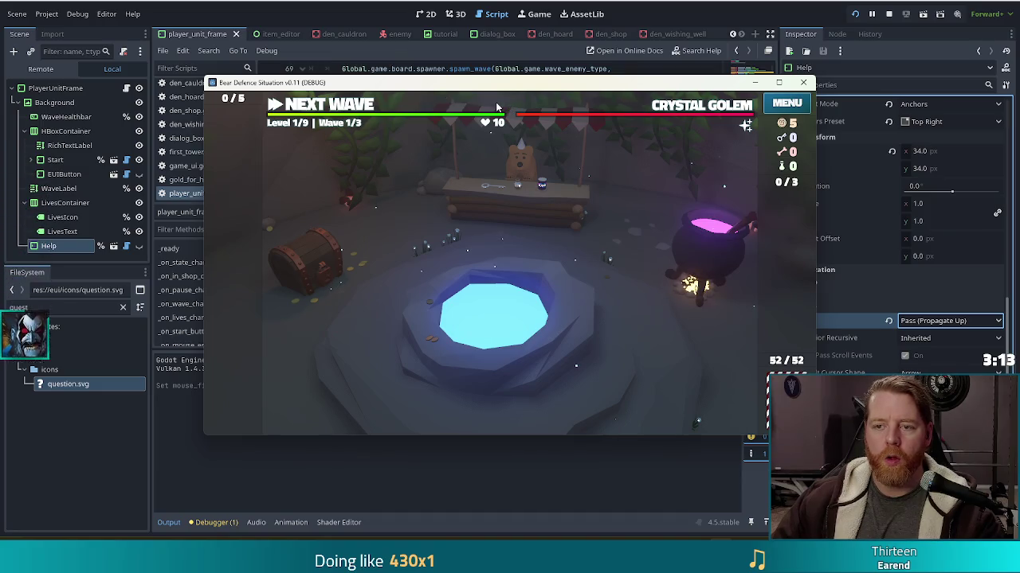
left_click(500, 103)
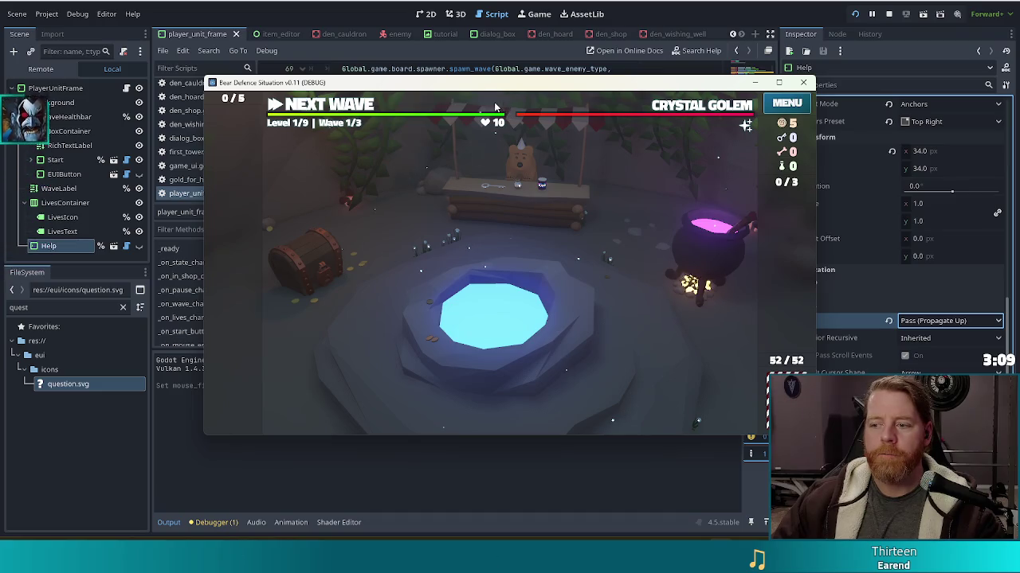
mouse_move(493, 106)
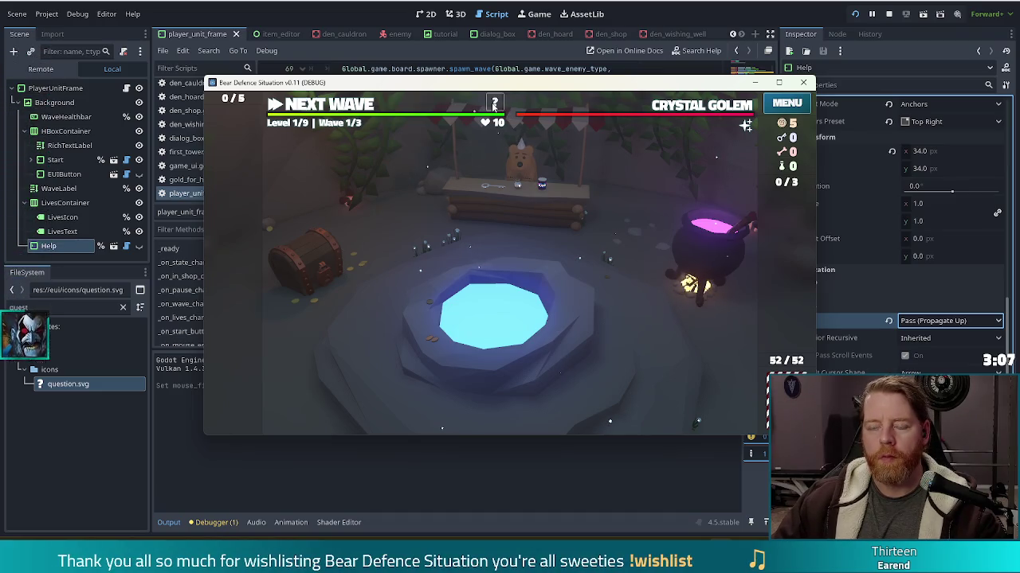
left_click(491, 106)
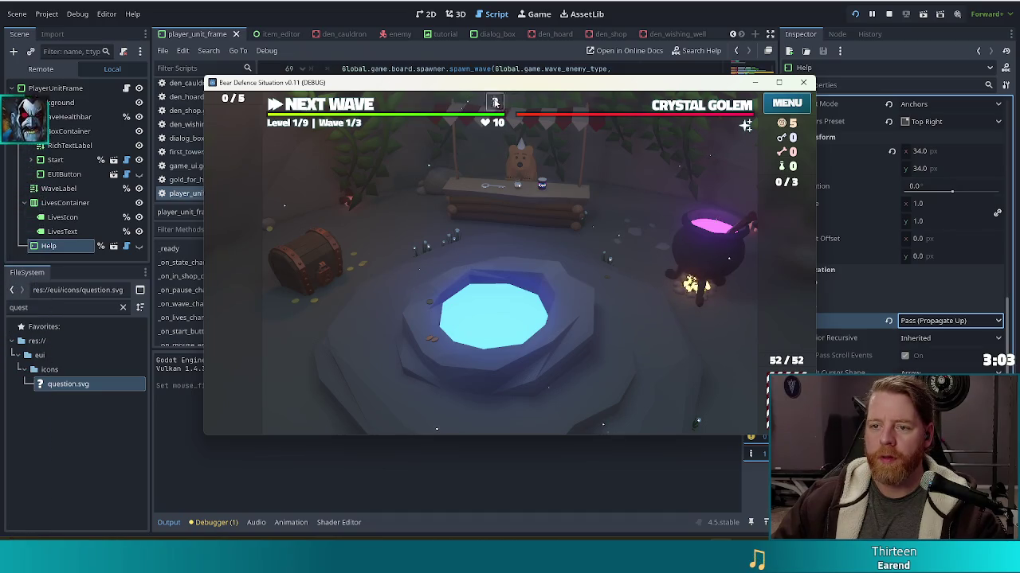
left_click(114, 247)
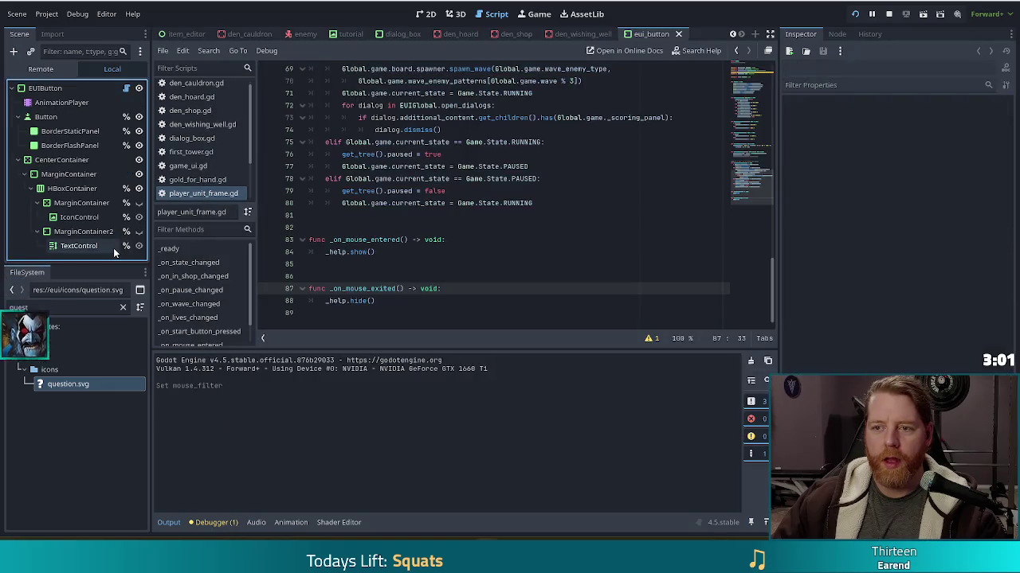
Step: Set the ten EUIButton child nodes, Button through TextControl, to mouse filter Pass (Propagate Up) and save
left_click(430, 15)
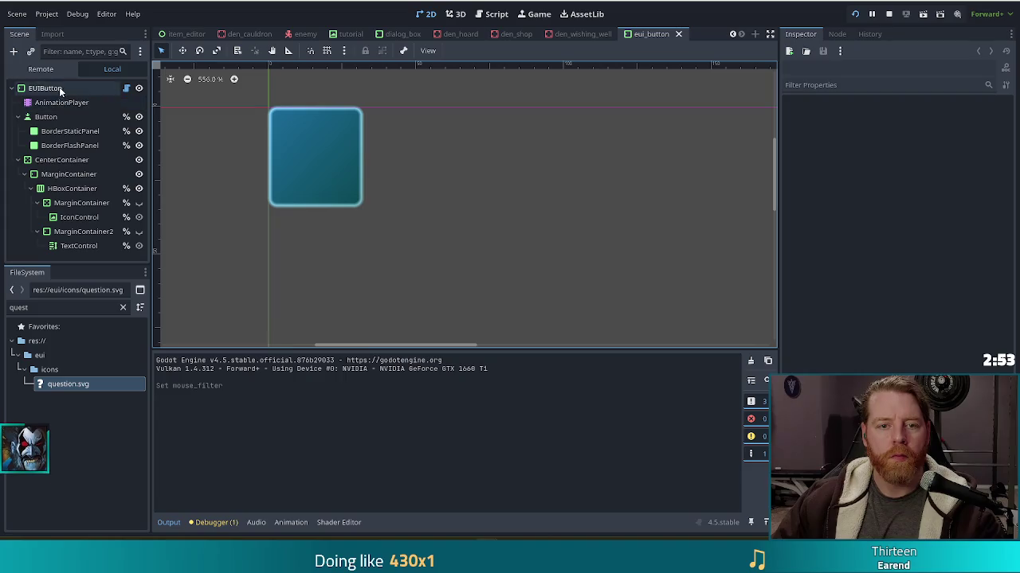
left_click(48, 117)
left_click(78, 245, "shift")
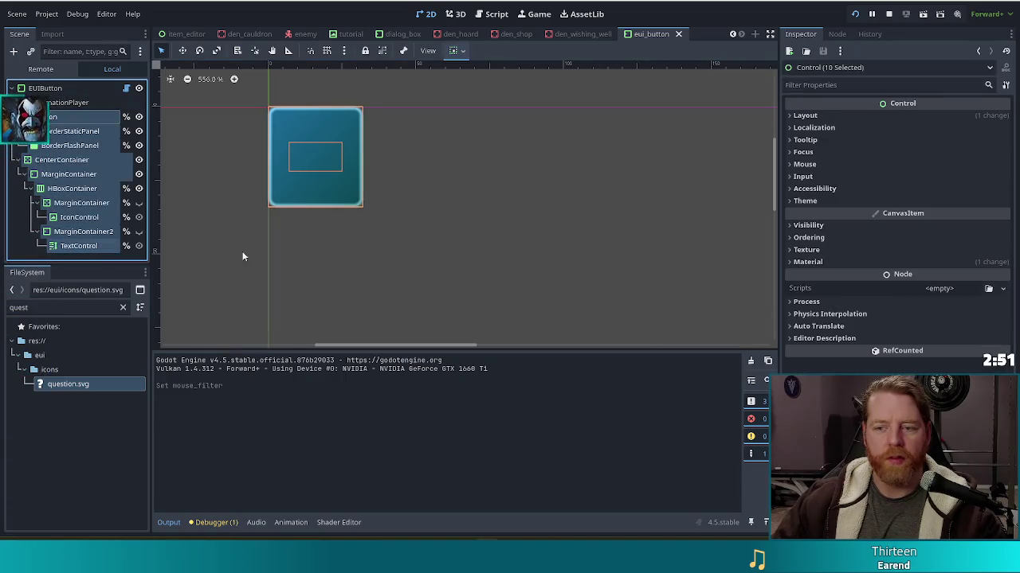
left_click(800, 164)
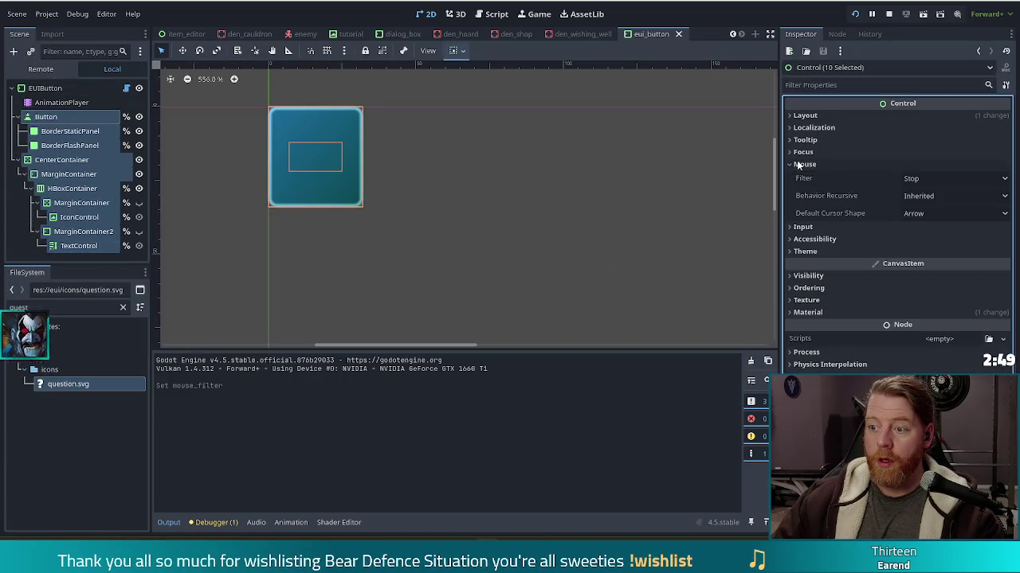
left_click(940, 178)
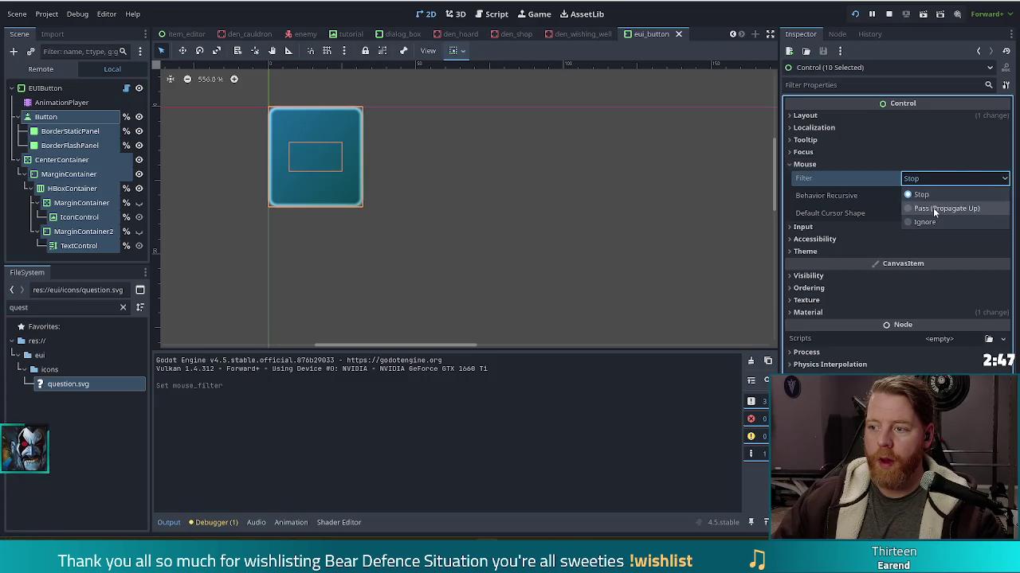
left_click(942, 205)
key("ctrl+s")
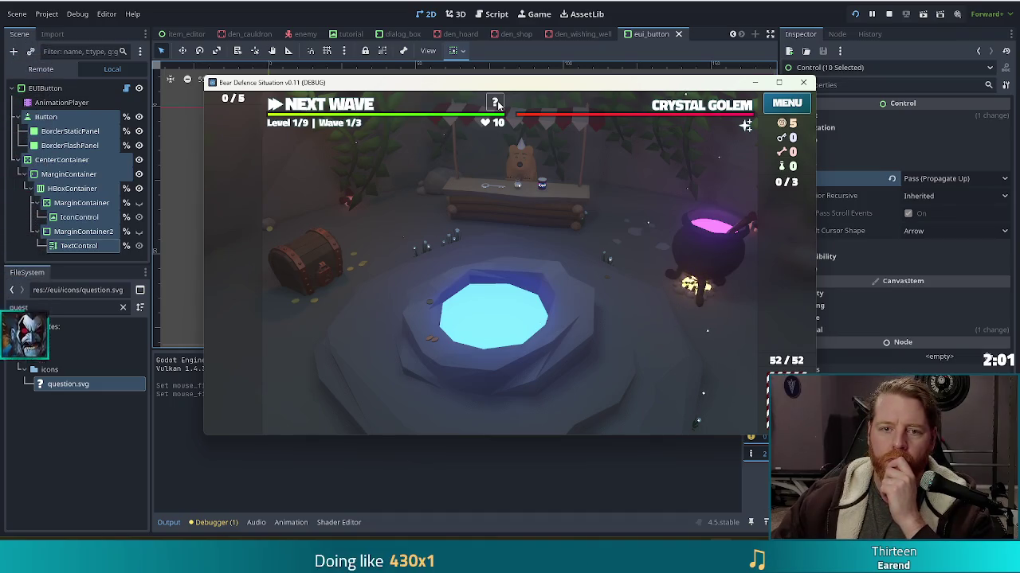
Step: Change the EUIButton root's mouse filter from Ignore to Pass (Propagate Up) and test in game
left_click(45, 88)
scroll(875, 350, "down", 3)
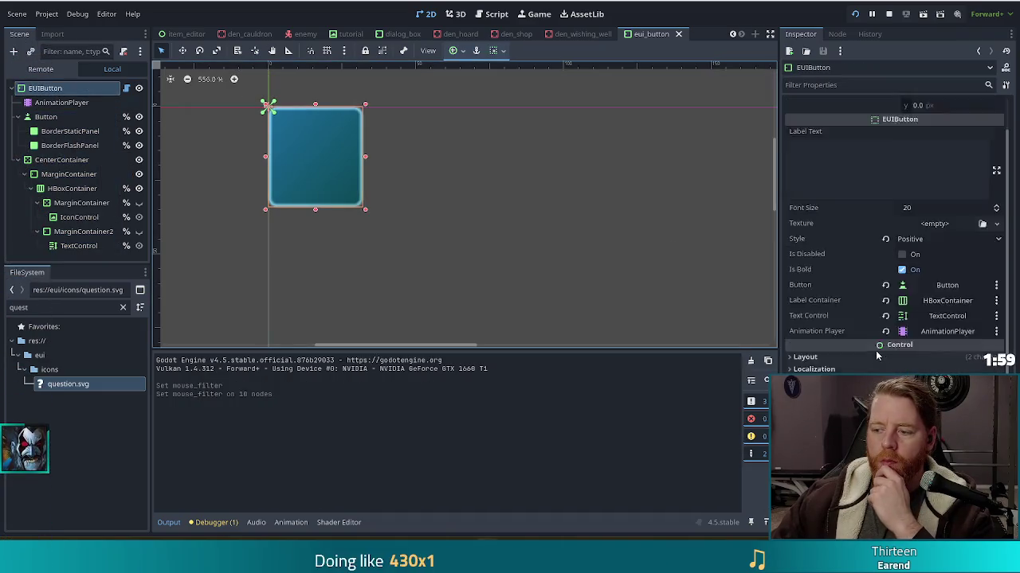
scroll(876, 350, "down", 3)
left_click(928, 260)
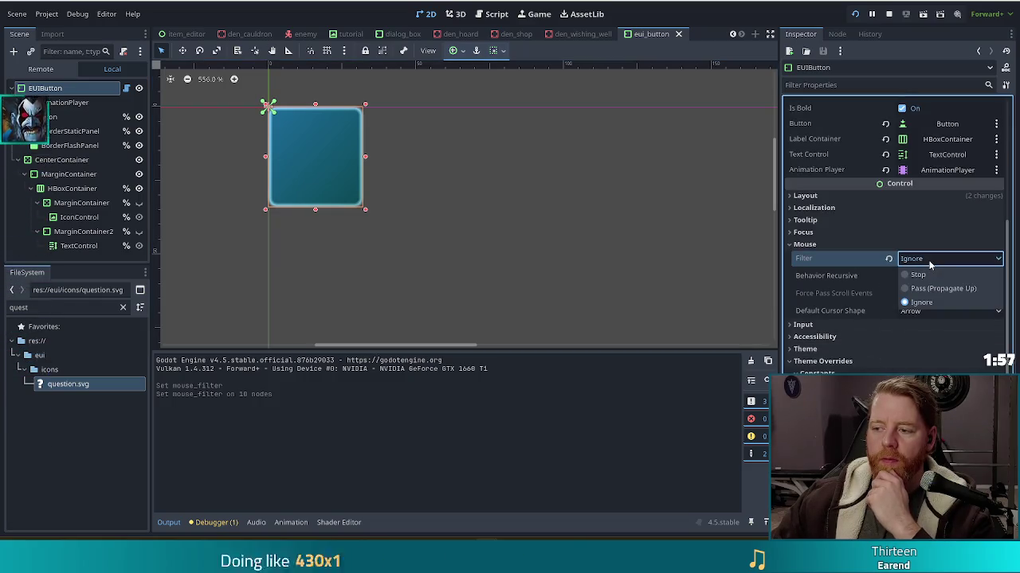
left_click(929, 288)
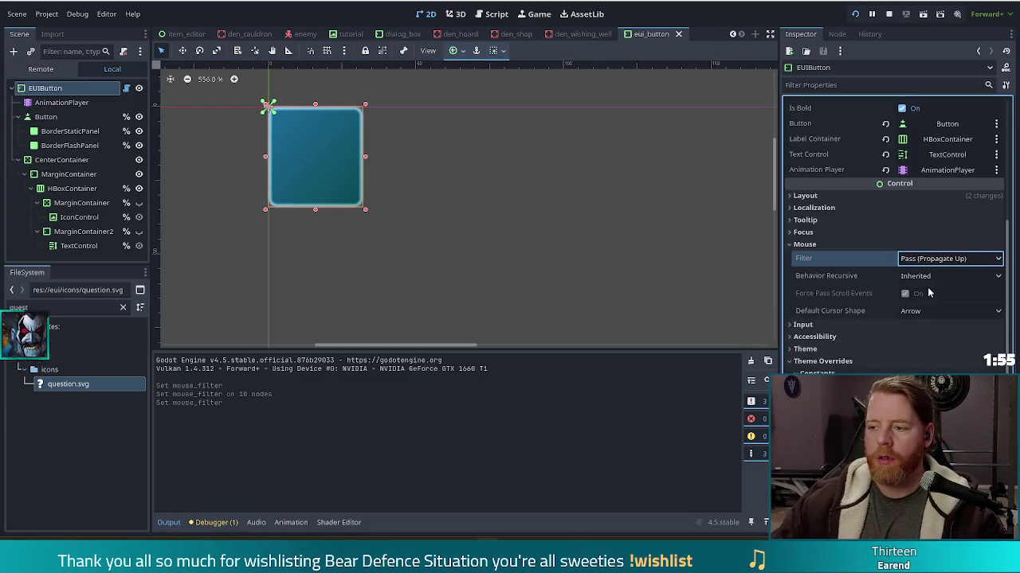
key("alt+Tab")
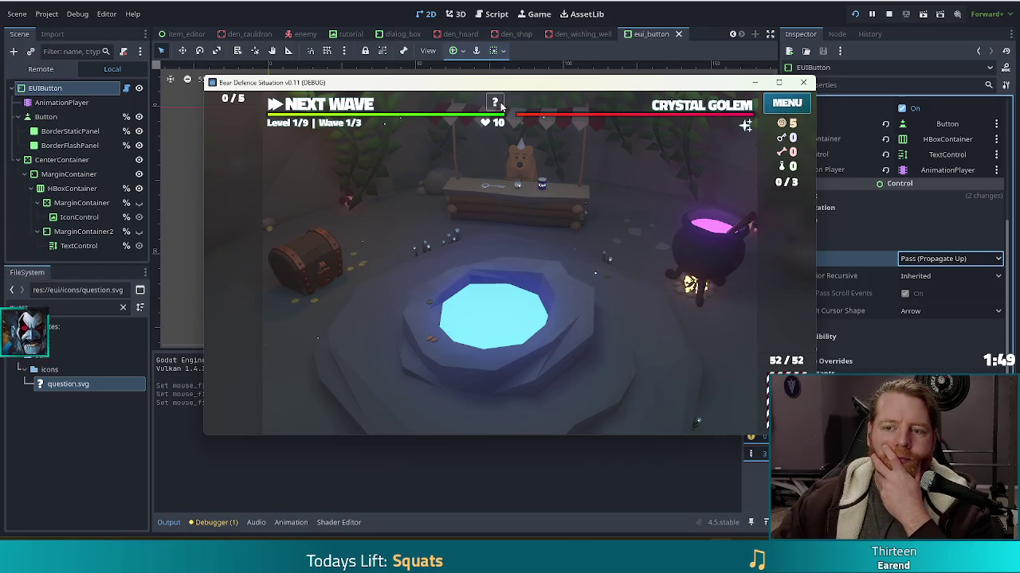
left_click(46, 116)
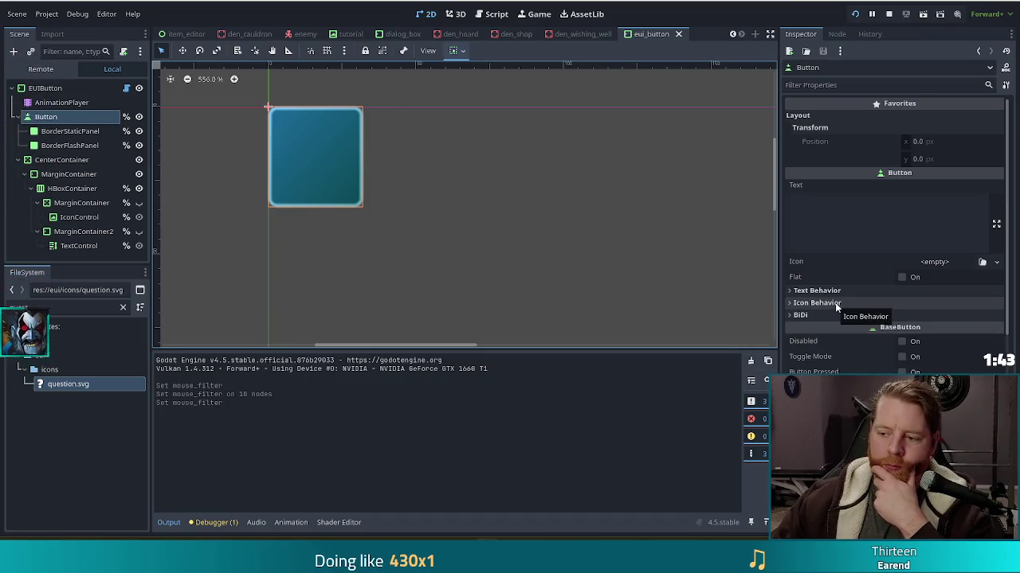
Step: Undo the mouse filter edits so the EUIButton root is back on Ignore, save, and close eui_button
scroll(835, 305, "down", 5)
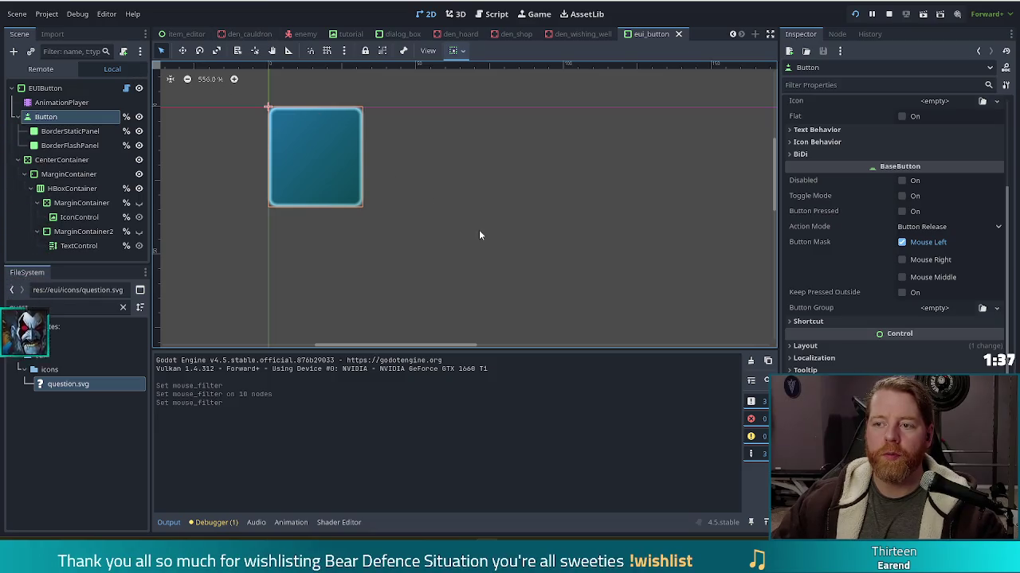
key("ctrl+z")
key("ctrl+z")
key("ctrl+z")
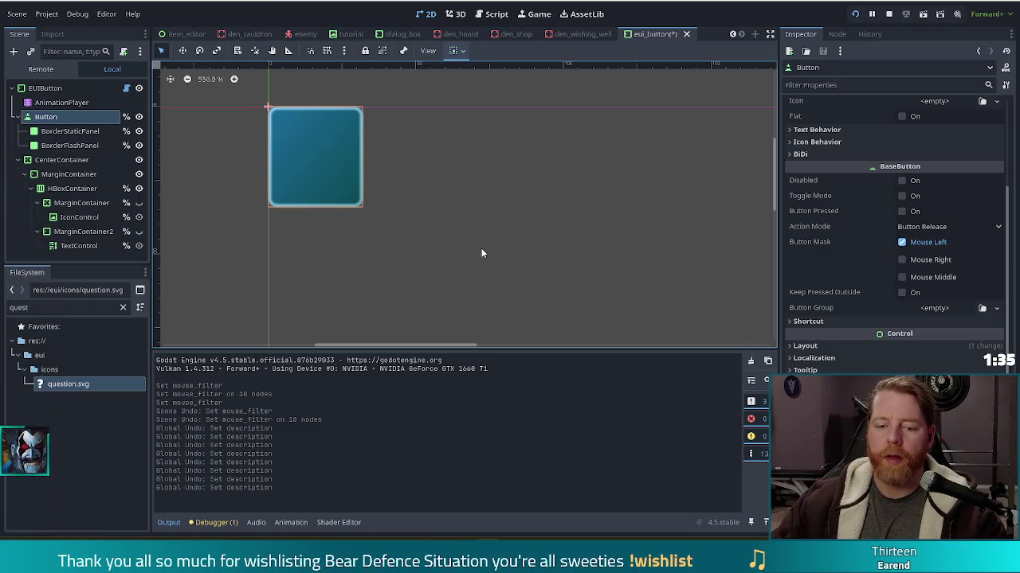
key("ctrl+shift+z")
key("ctrl+shift+z")
key("ctrl+shift+z")
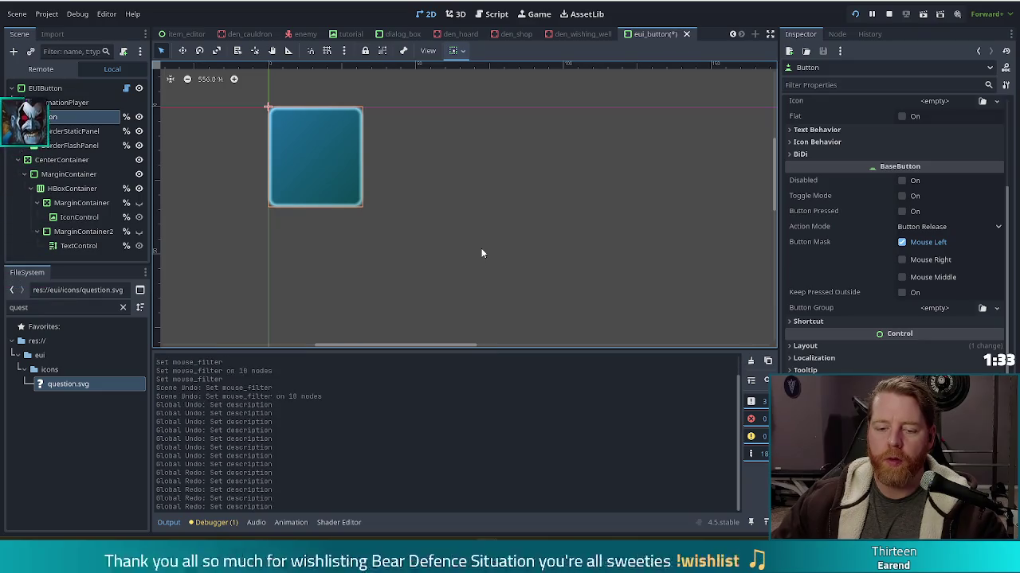
key("ctrl+shift+z")
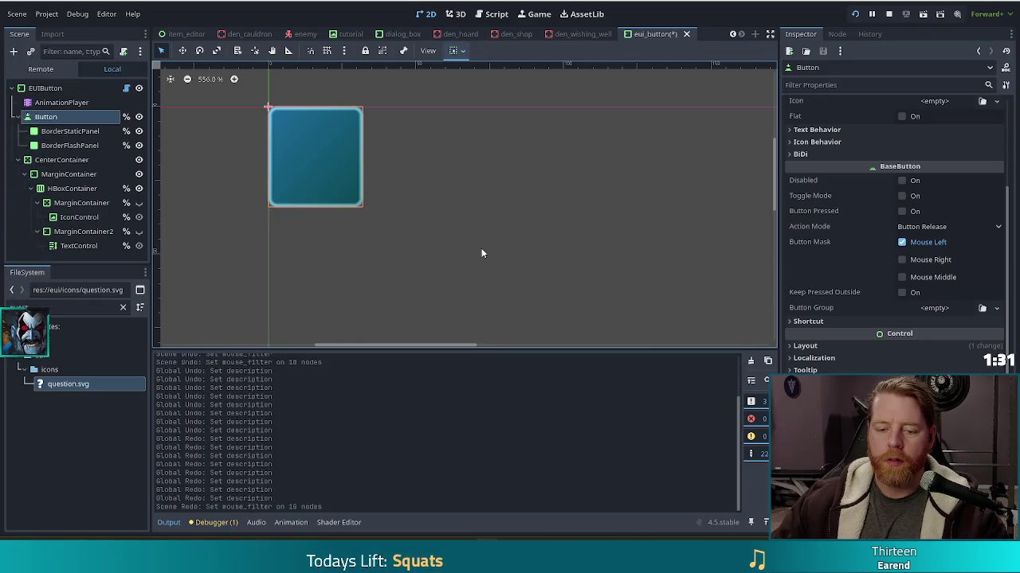
key("ctrl+z")
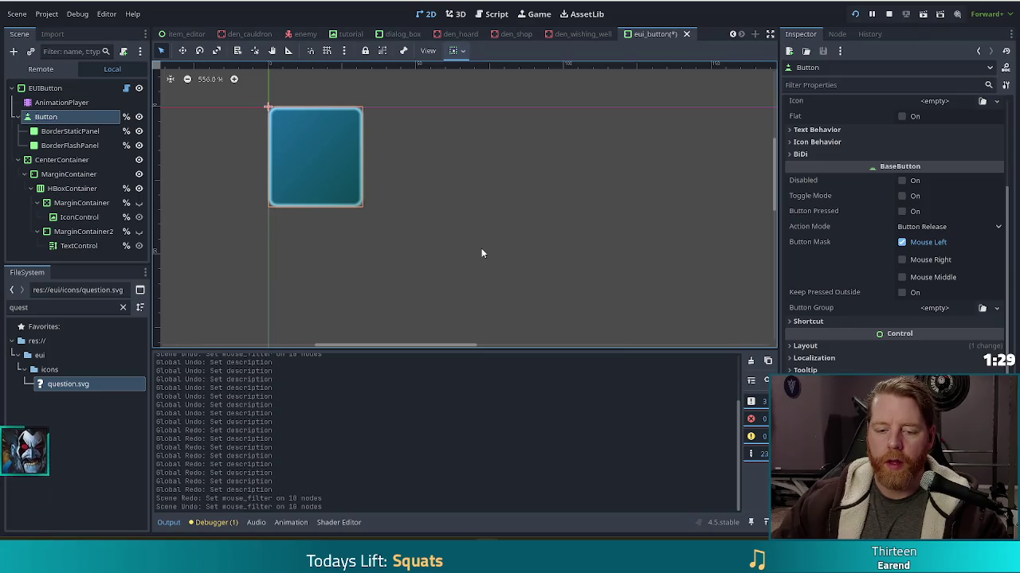
key("ctrl+s")
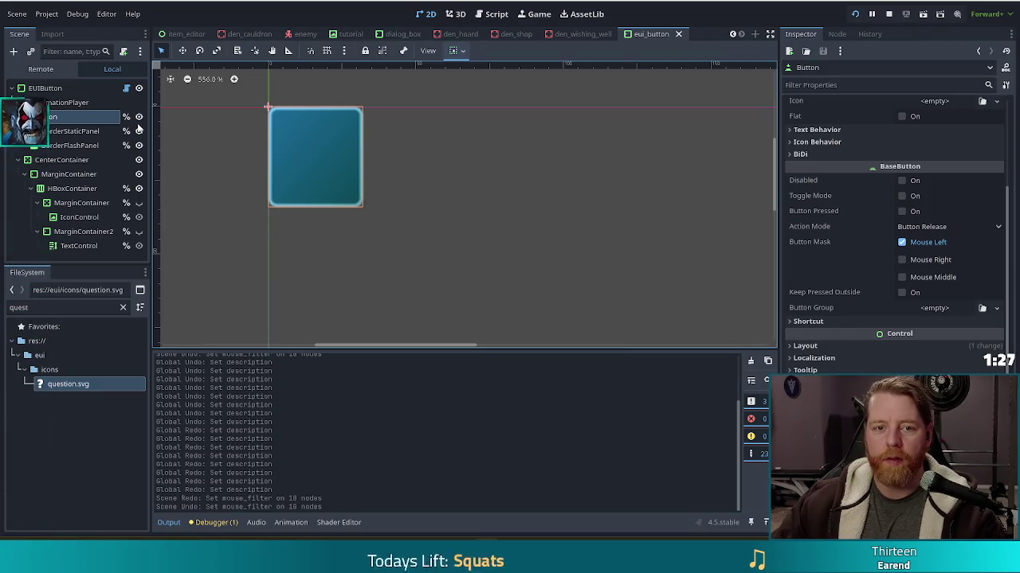
left_click(54, 89)
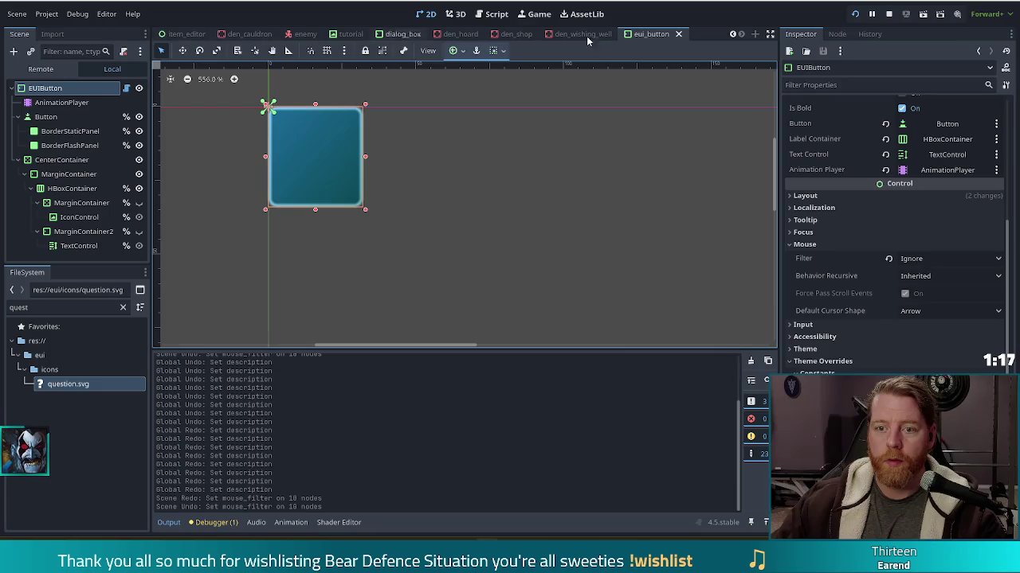
left_click(679, 35)
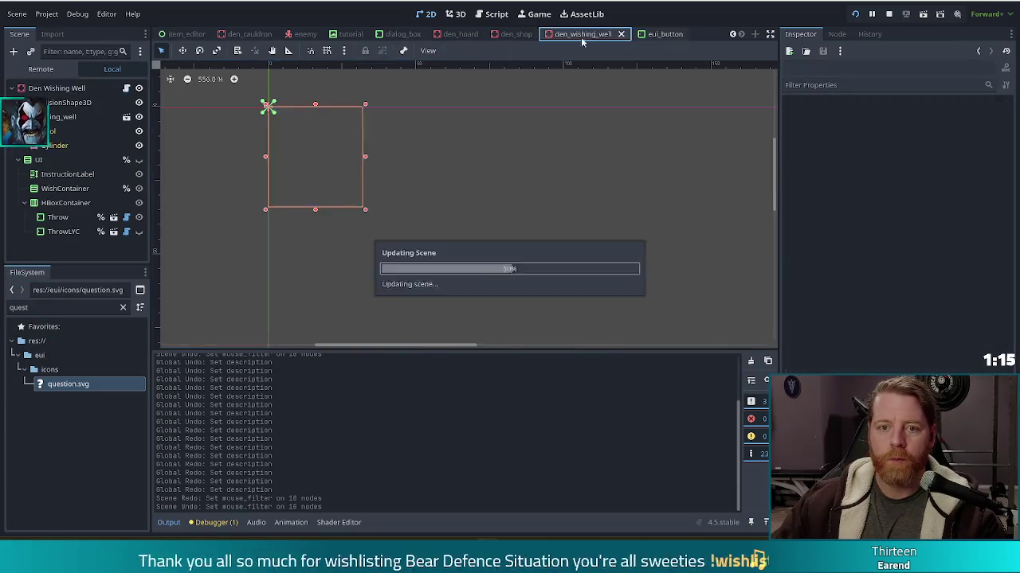
Step: Close the item_editor scene, revert Help's Mouse > Filter to Ignore, and test-run the game
left_click(267, 34)
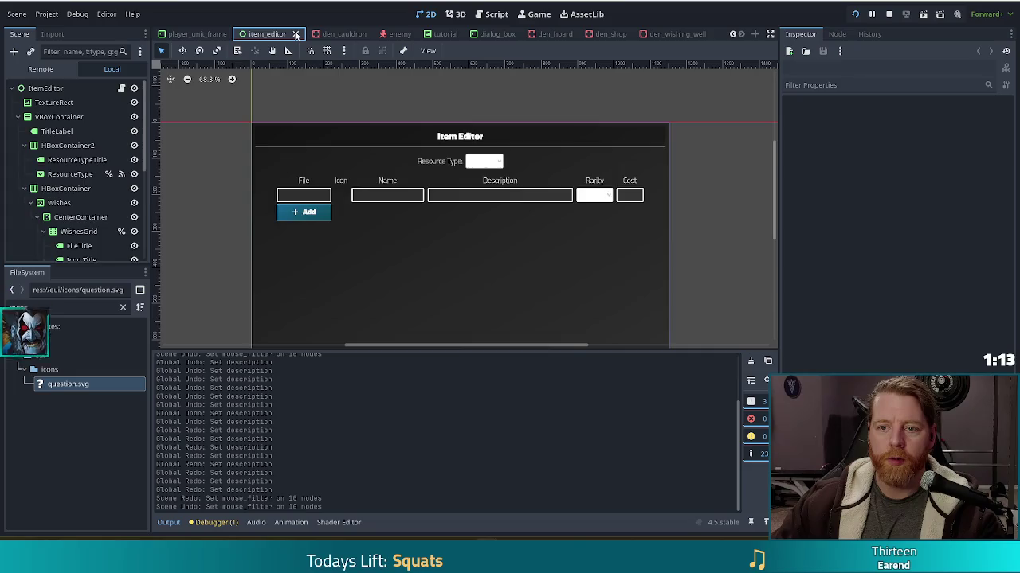
left_click(295, 35)
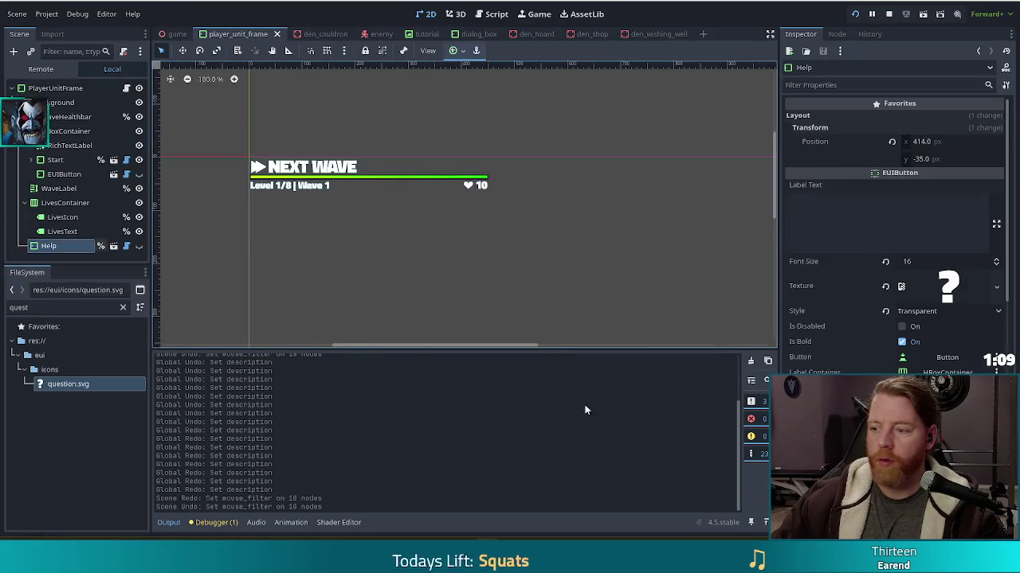
scroll(883, 342, "down", 5)
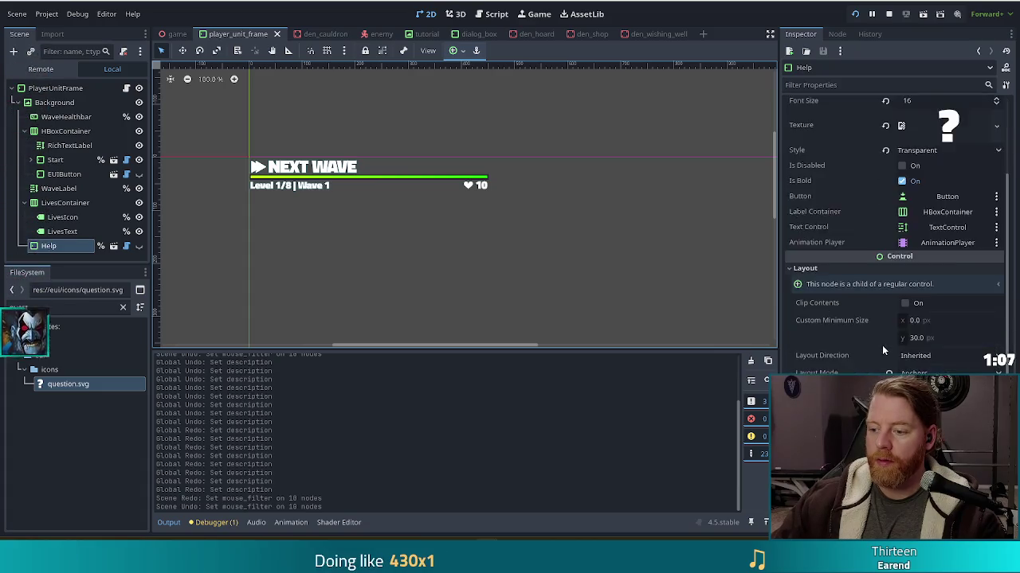
scroll(883, 345, "up", 5)
scroll(882, 345, "down", 10)
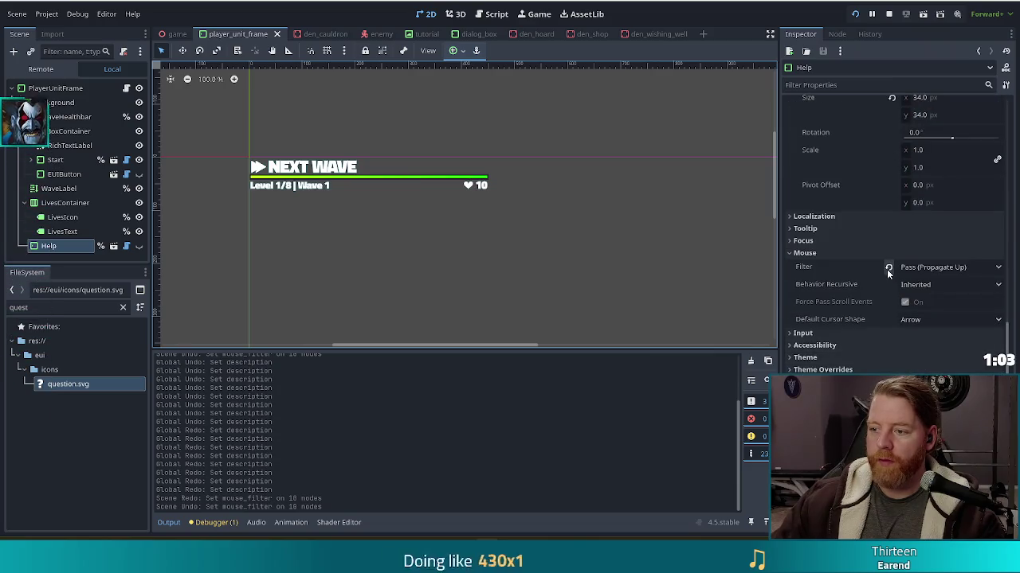
left_click(888, 266)
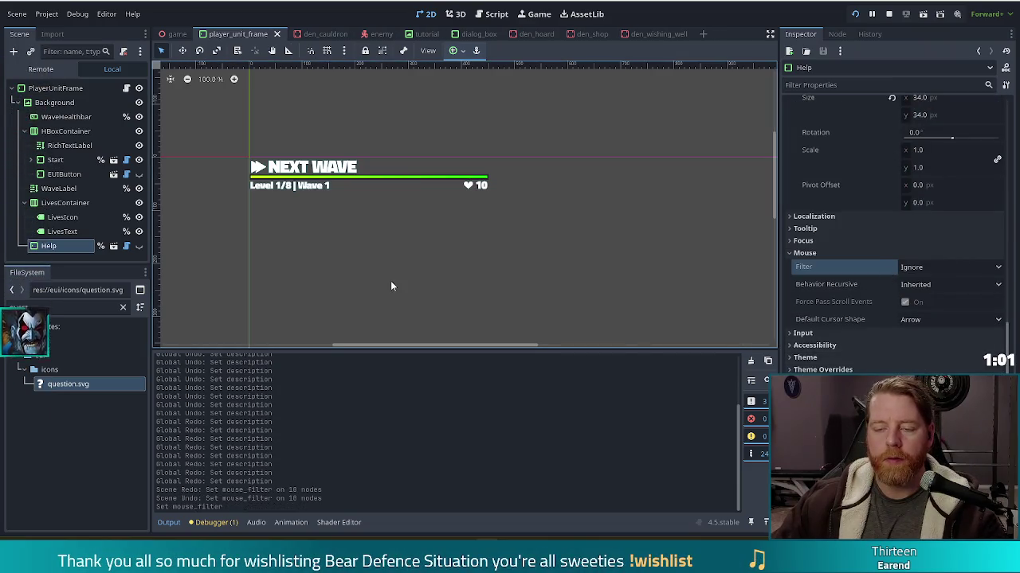
key("F5")
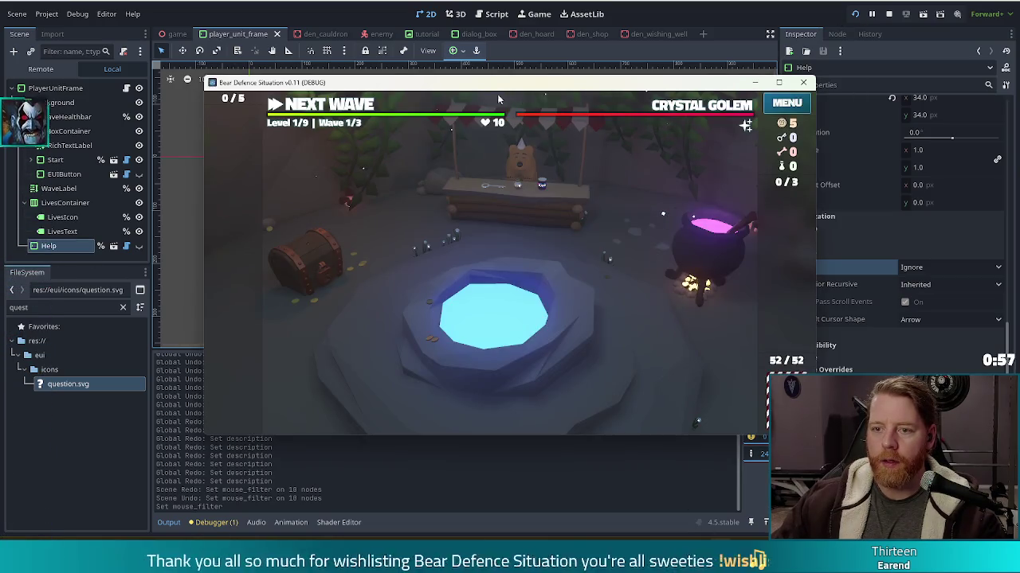
mouse_move(495, 106)
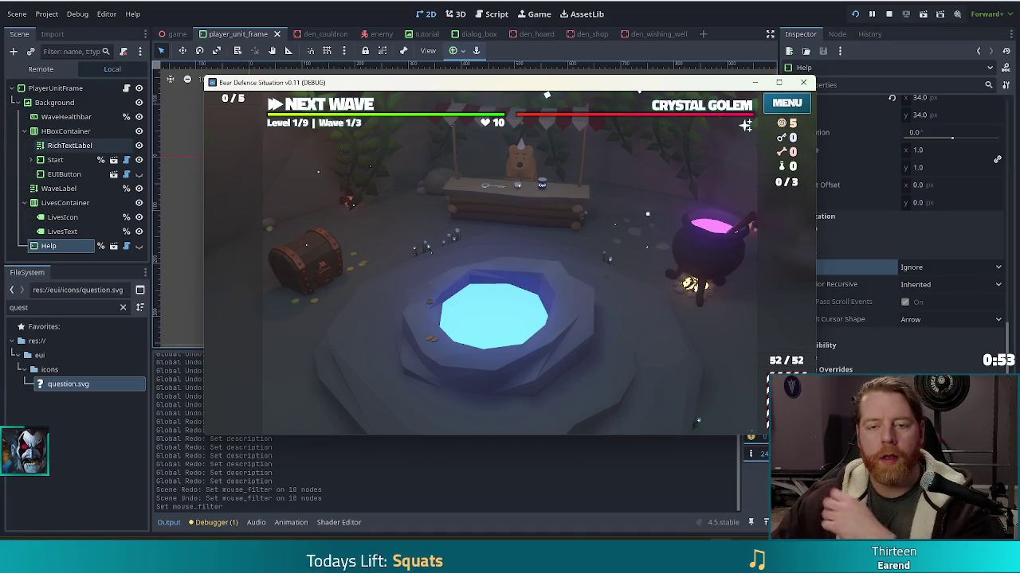
Step: Stop the test run and open player_unit_frame.gd to view its help show/hide handlers
key("F8")
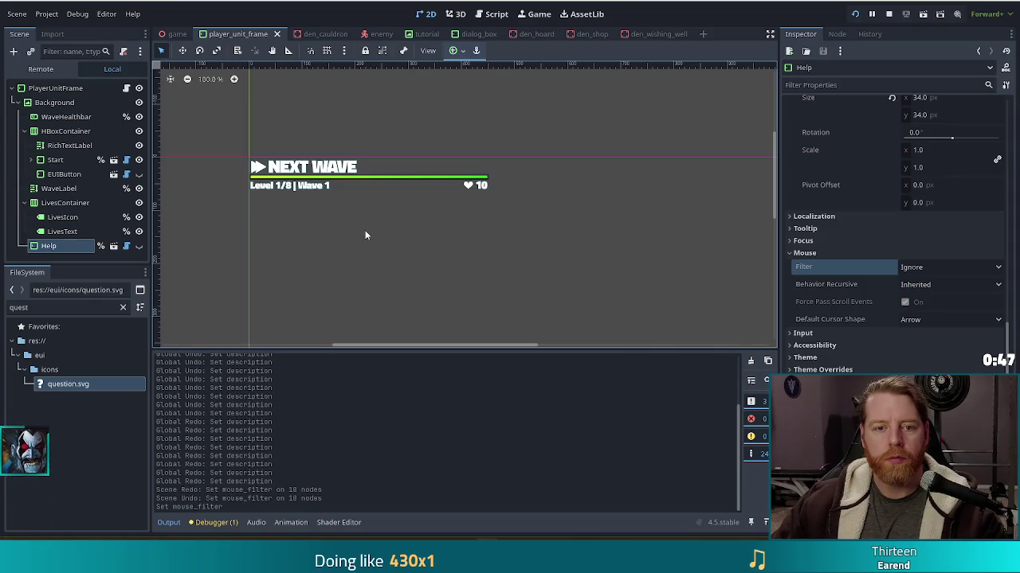
left_click(125, 88)
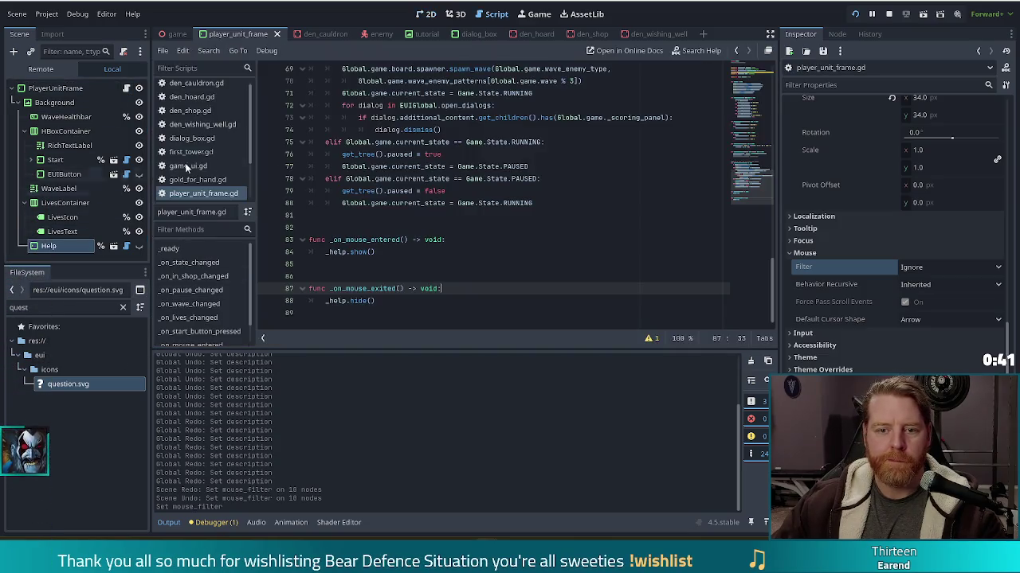